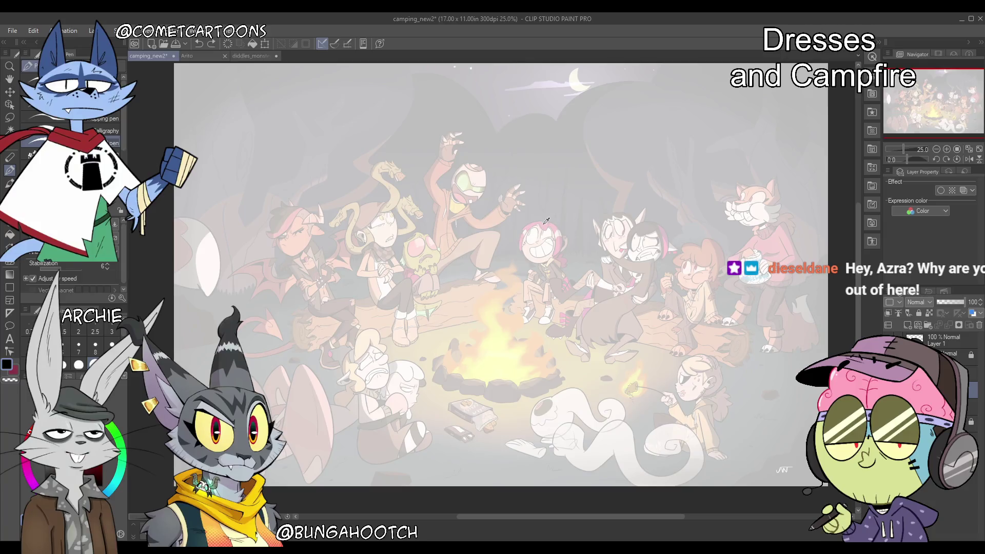
Extend the head circle's left side and add a horizontal guide across the pink-haired character's head
mouse_move(524, 232)
left_mouse_down()
mouse_move(522, 254)
mouse_move(557, 255)
left_mouse_up()
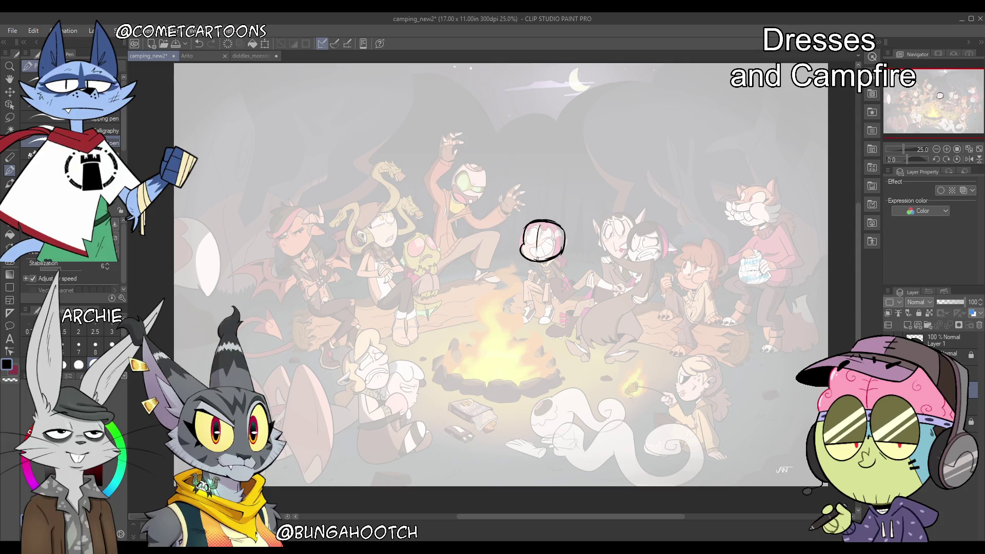
left_click_drag(525, 241, 563, 237)
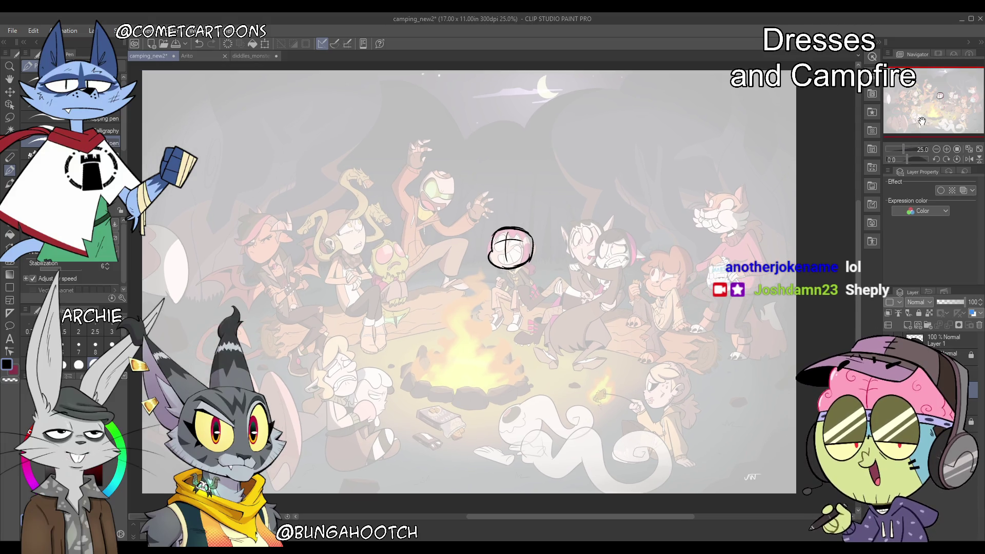
Zoom in and redraw the head outline, arching over the top, and add a side arc on the right
left_click(905, 149)
left_click_drag(905, 148, 906, 146)
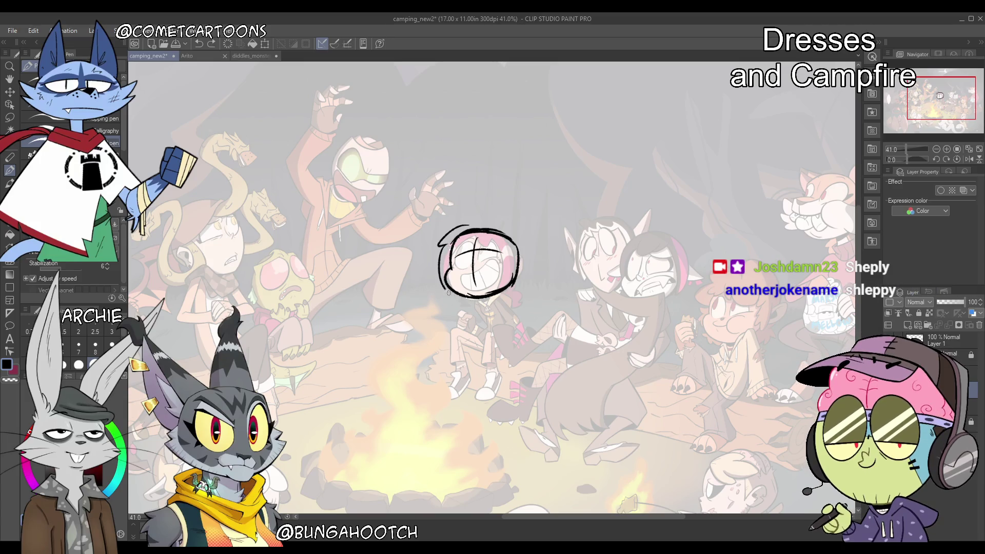
left_click_drag(440, 242, 446, 286)
left_click_drag(439, 245, 527, 243)
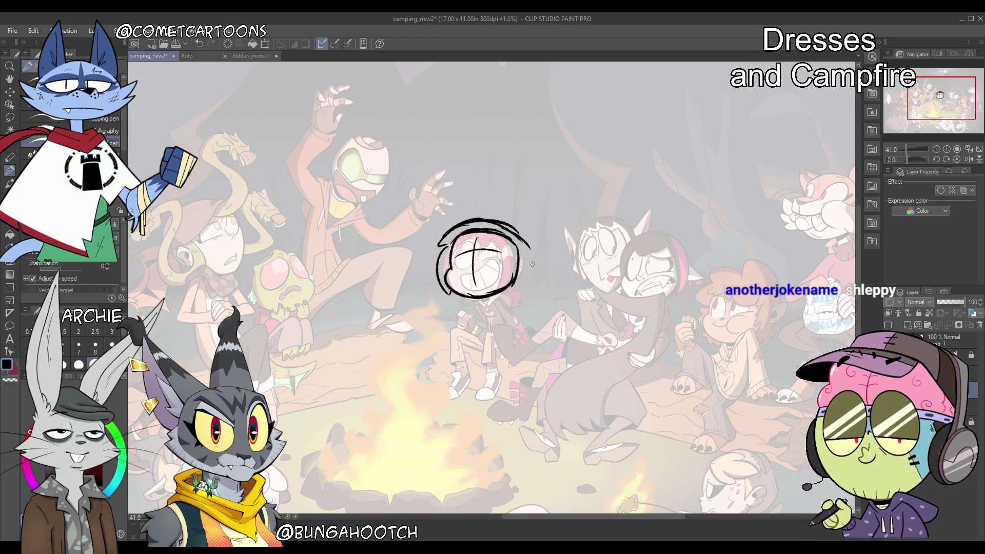
key("ctrl+z")
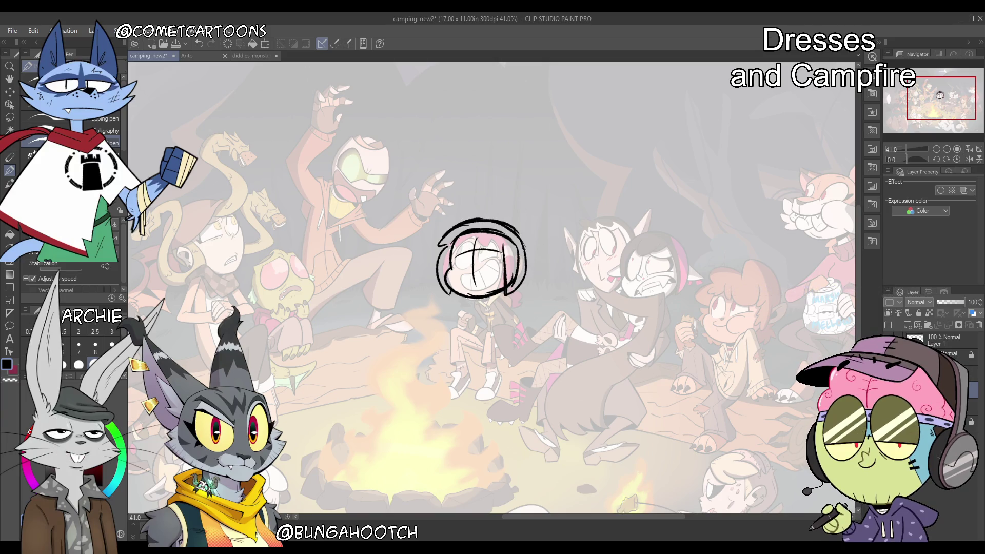
left_click_drag(521, 245, 523, 280)
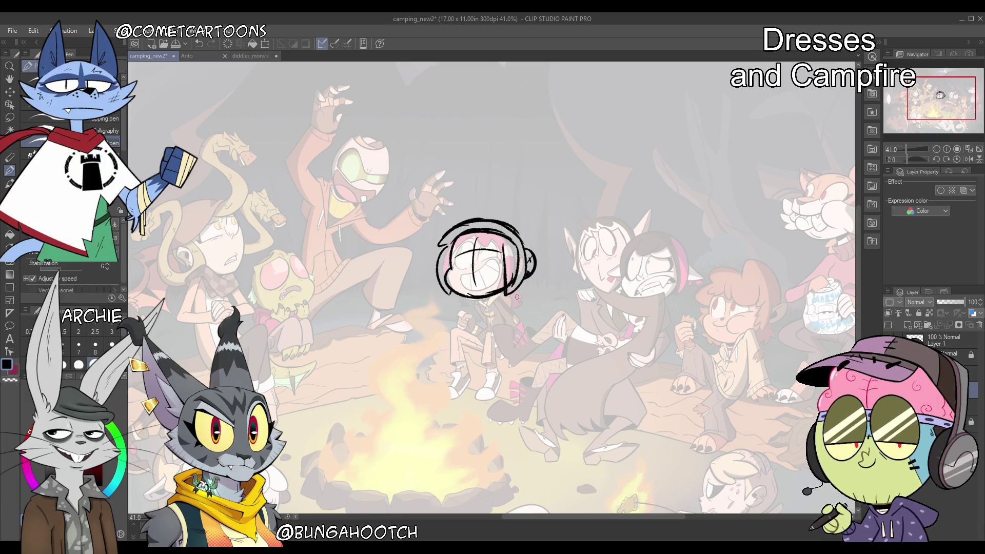
Free Transform the head sketch to about 94%, nudge it right and down, then zoom out
key("ctrl+t")
left_click_drag(537, 217, 483, 221)
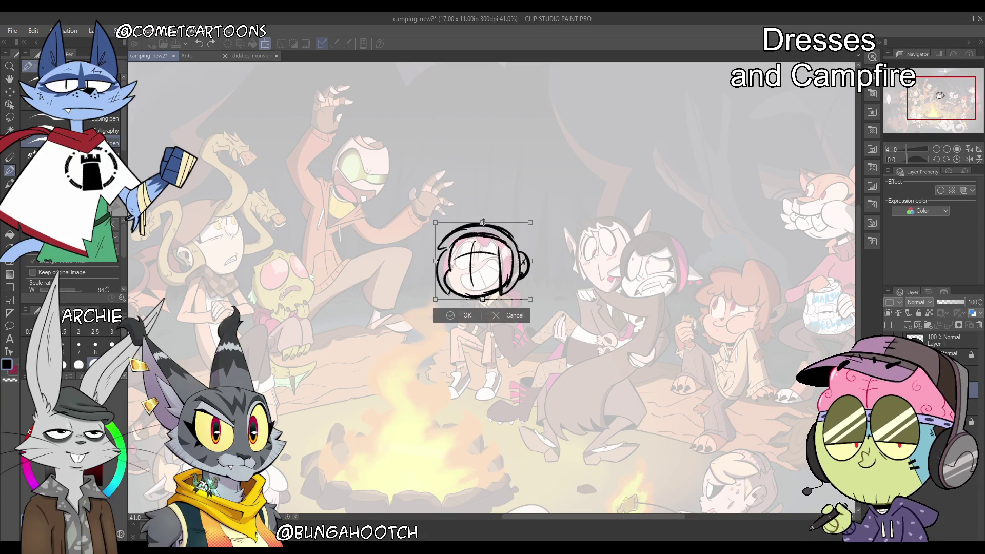
left_click_drag(515, 259, 517, 261)
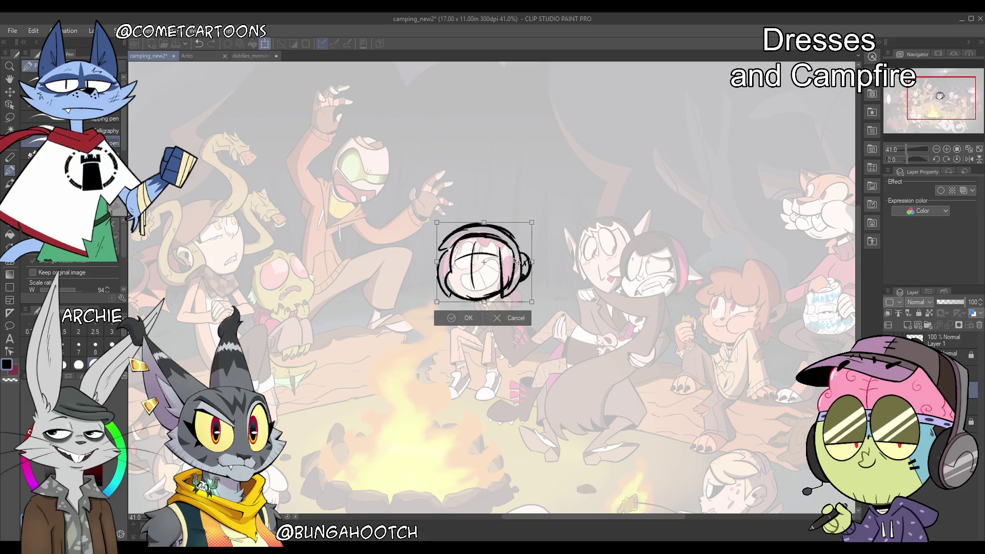
key("Return")
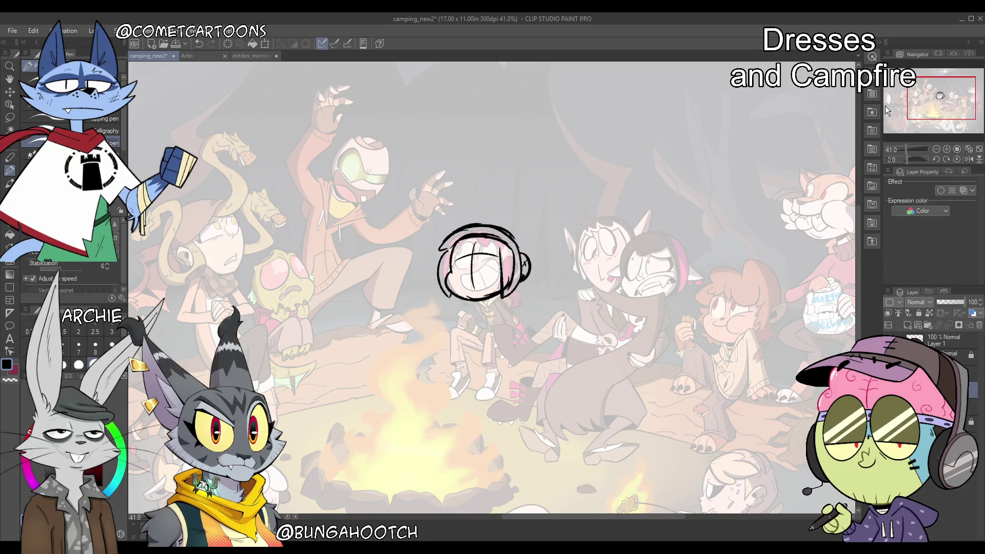
left_click_drag(908, 150, 903, 149)
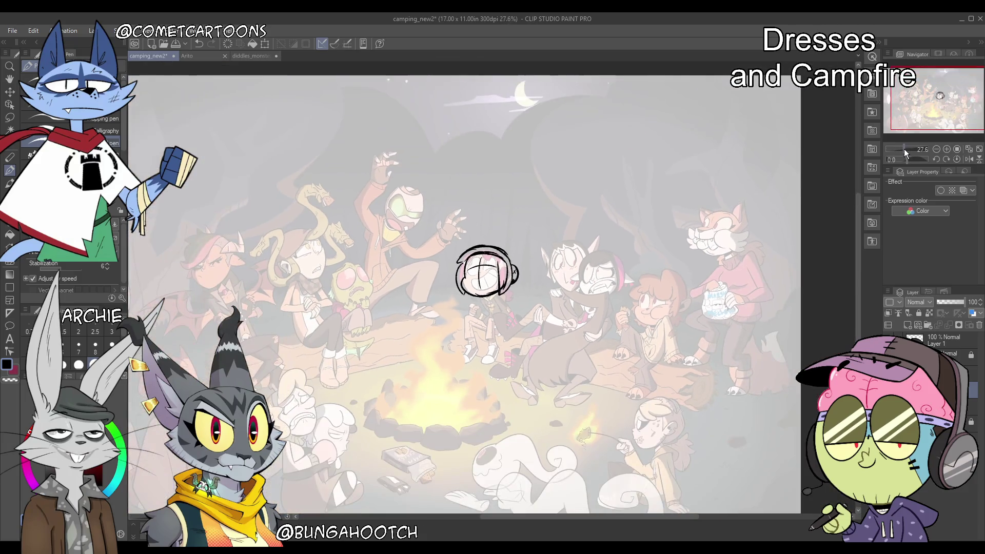
left_click_drag(947, 109, 942, 111)
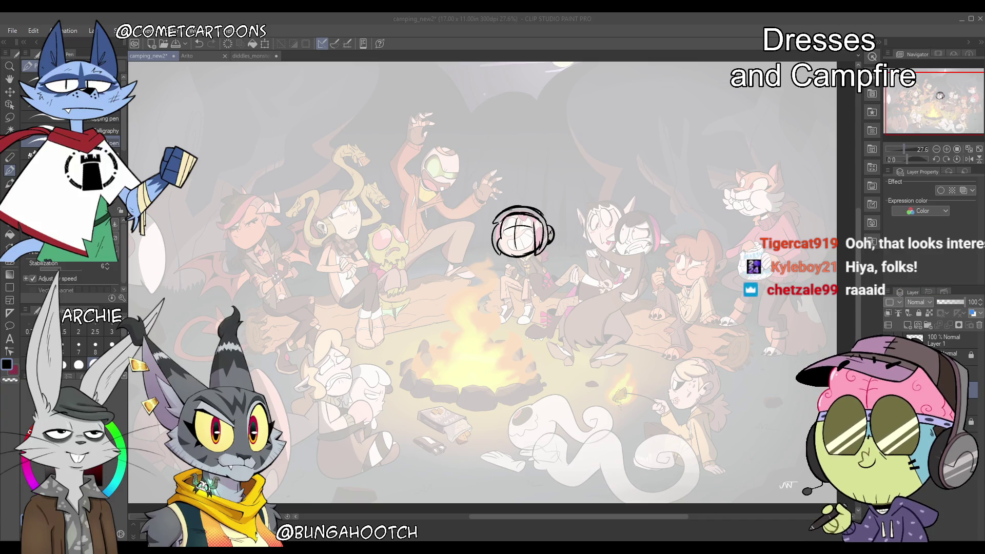
Sketch a head circle and raised arm over the helmeted character seated behind the fire
left_click(906, 147)
scroll(904, 149, "down", 4)
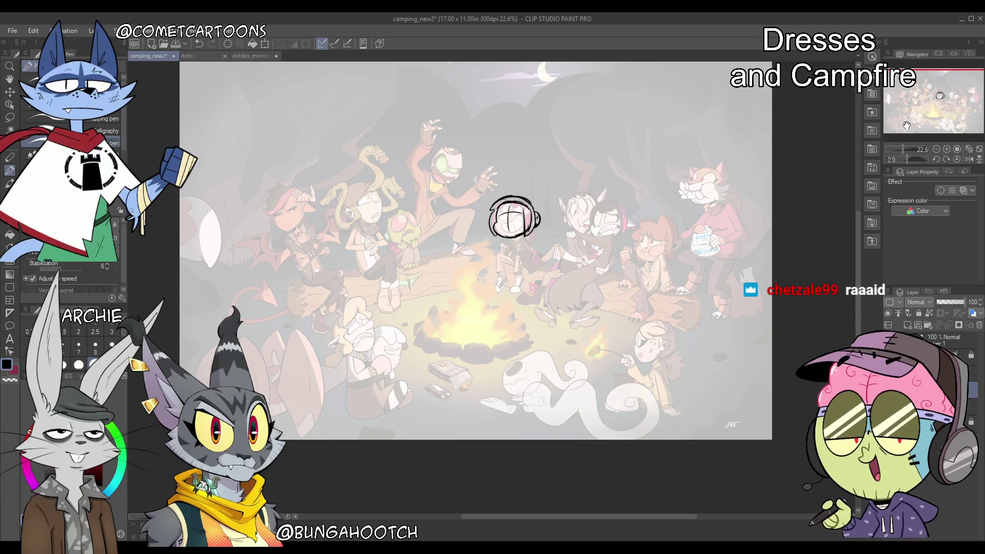
mouse_move(447, 146)
left_mouse_down()
mouse_move(467, 160)
mouse_move(436, 181)
mouse_move(436, 194)
left_mouse_up()
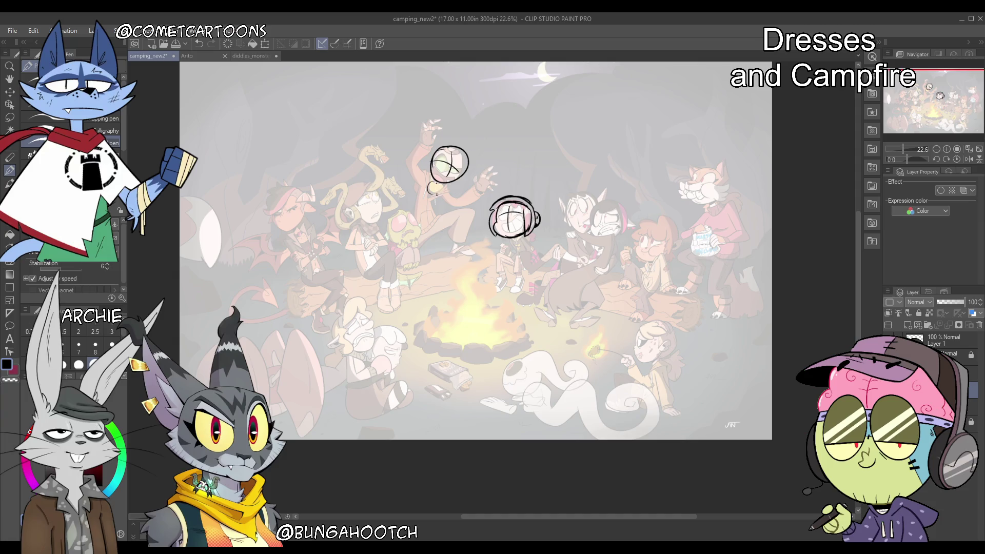
left_click_drag(410, 163, 416, 148)
left_click_drag(439, 187, 447, 191)
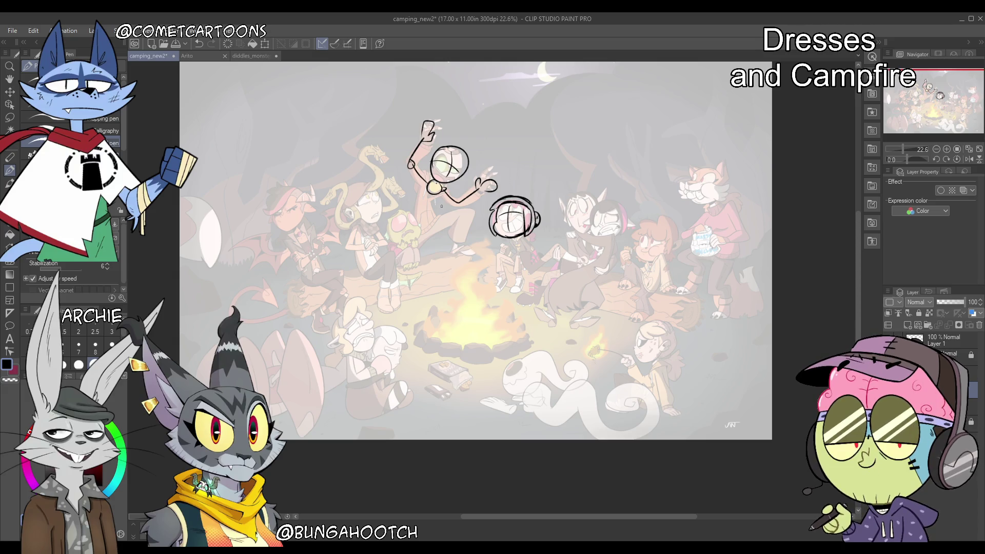
Redo the guide lines and marks inside the upper head circle
key("ctrl+z")
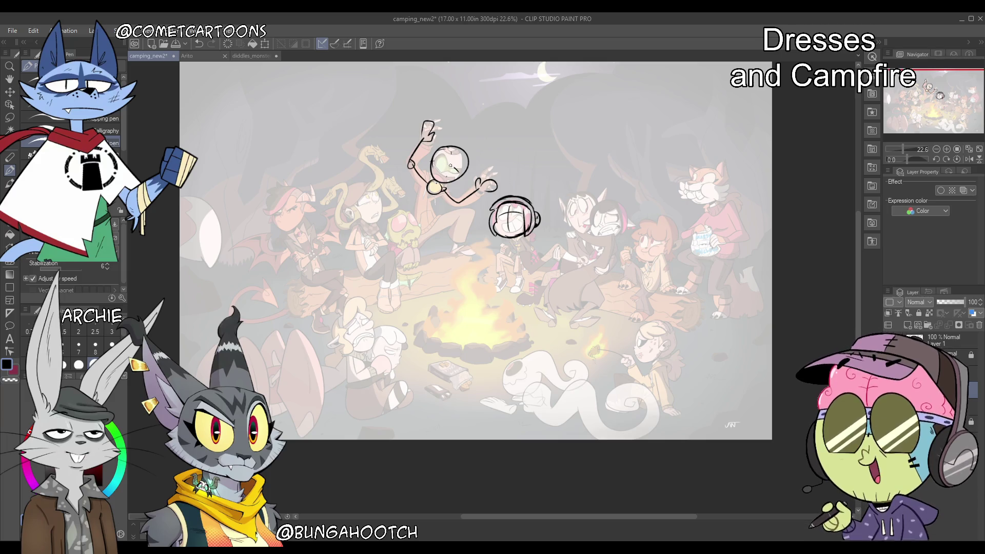
left_click_drag(449, 149, 449, 177)
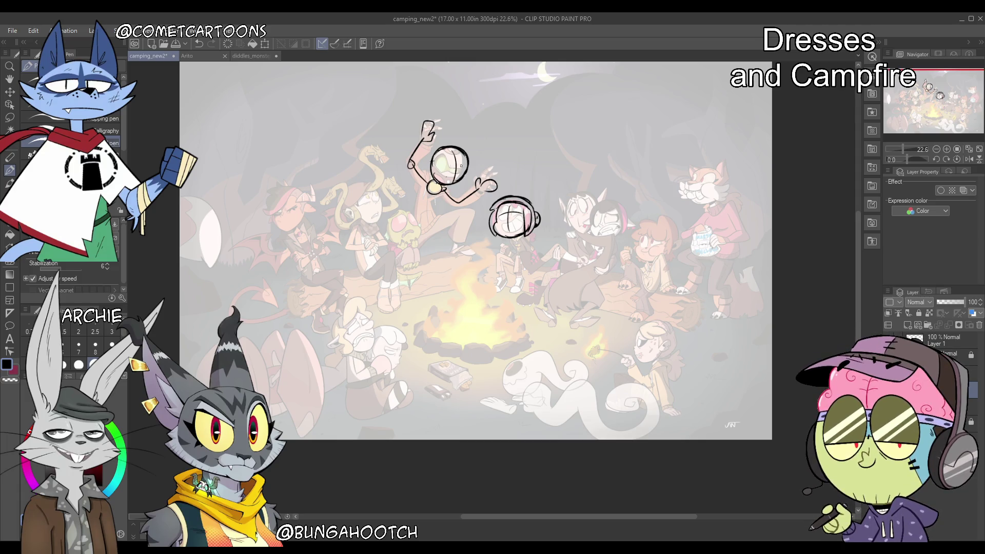
left_click_drag(437, 161, 466, 169)
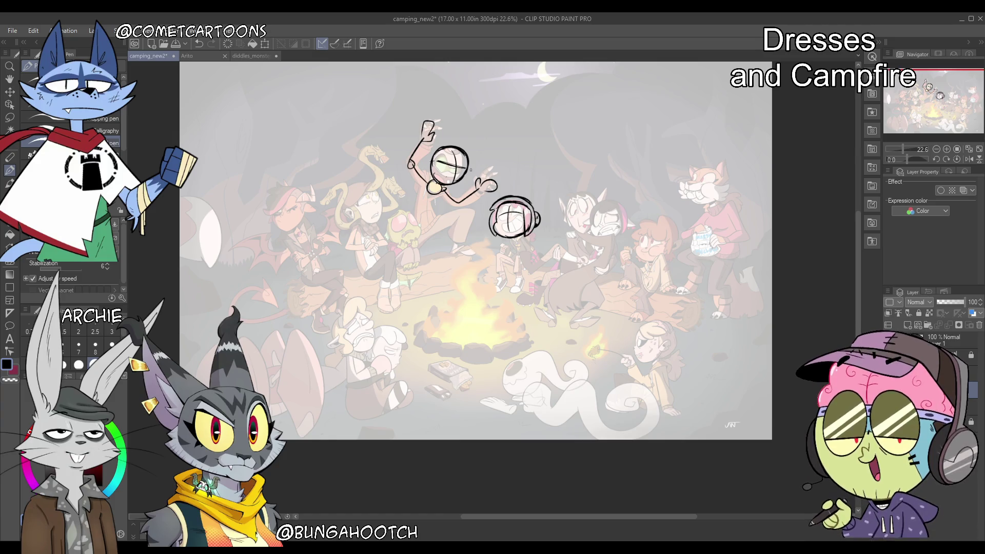
key("ctrl+z")
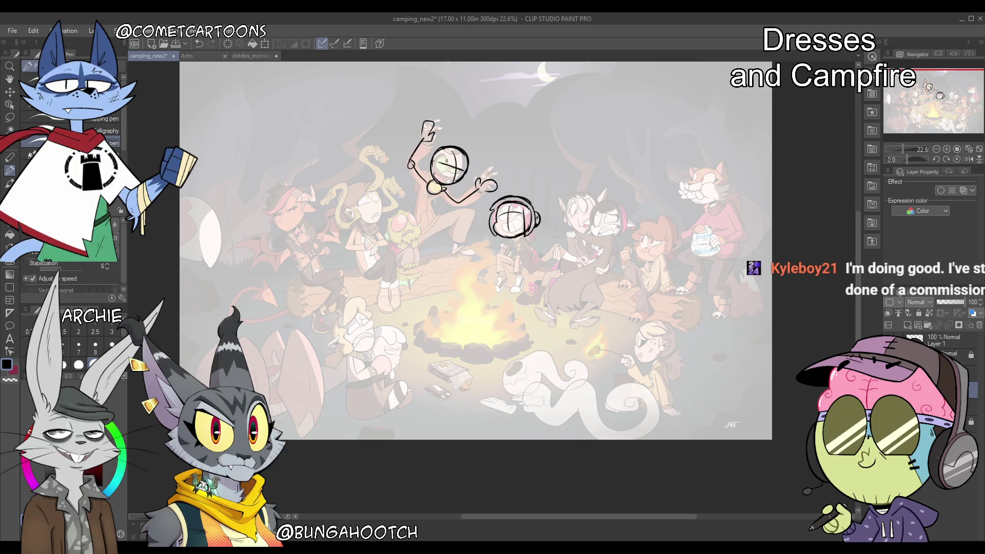
left_click_drag(455, 163, 450, 167)
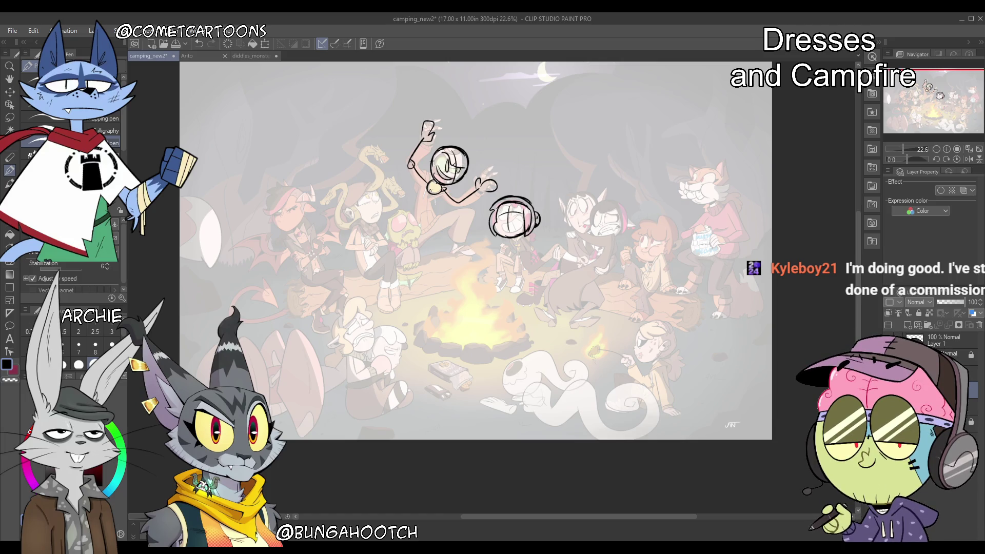
Draw a foot and bent-leg curves with a bold knee circle
mouse_move(424, 218)
left_mouse_down()
mouse_move(428, 230)
mouse_move(440, 222)
left_mouse_up()
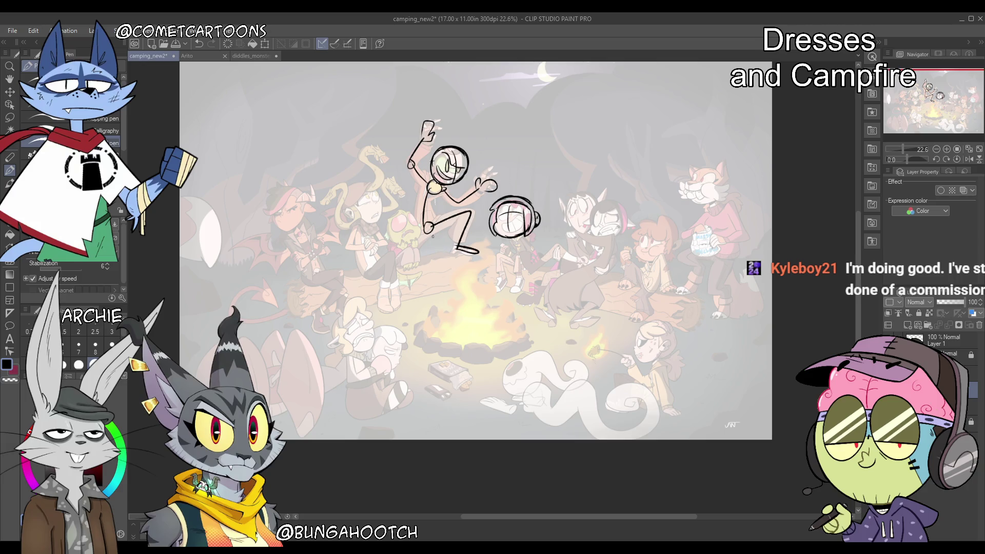
left_click_drag(403, 211, 402, 243)
mouse_move(412, 226)
left_mouse_down()
mouse_move(393, 228)
mouse_move(416, 246)
left_mouse_up()
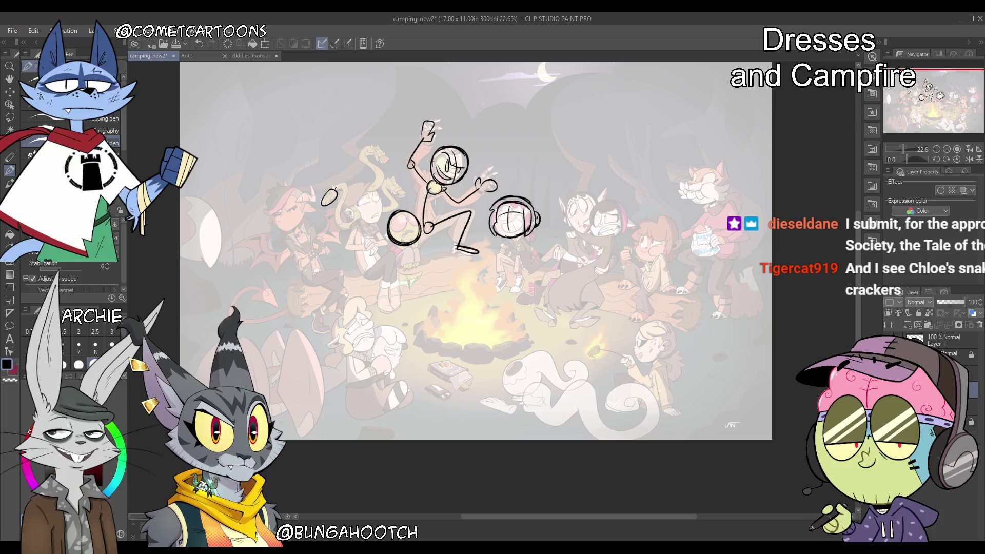
Sketch the far-left figure with a closed head circle, neck, zigzag arm and bent leg with foot
mouse_move(344, 188)
left_mouse_down()
mouse_move(334, 204)
mouse_move(341, 232)
mouse_move(353, 223)
left_mouse_up()
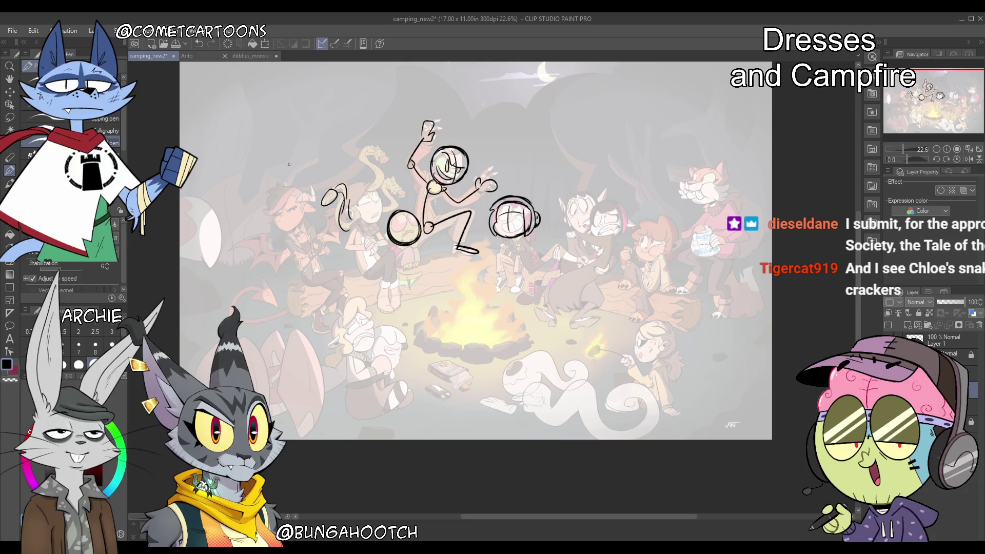
mouse_move(290, 188)
left_mouse_down()
mouse_move(287, 233)
mouse_move(306, 231)
mouse_move(274, 215)
mouse_move(292, 234)
left_mouse_up()
key("ctrl+z")
mouse_move(289, 188)
left_mouse_down()
mouse_move(280, 227)
mouse_move(311, 208)
mouse_move(287, 188)
left_mouse_up()
left_click_drag(296, 227, 303, 234)
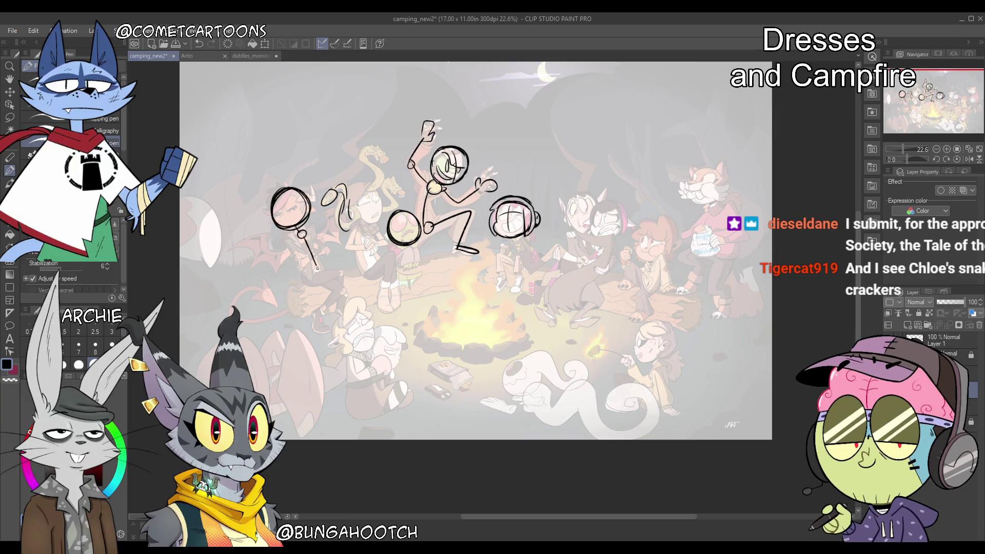
mouse_move(317, 268)
left_mouse_down()
mouse_move(345, 301)
mouse_move(360, 297)
mouse_move(317, 319)
left_mouse_up()
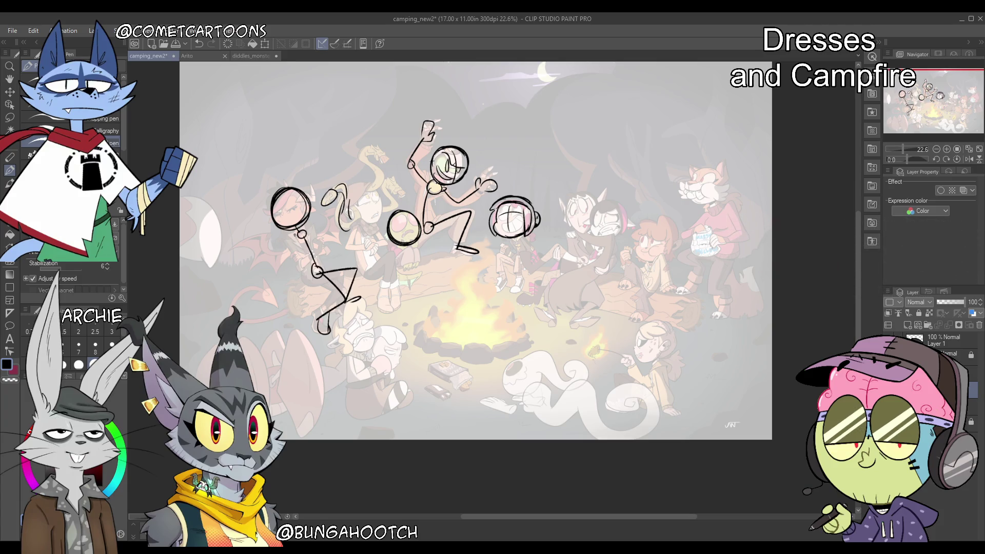
left_click_drag(311, 235, 329, 258)
left_click_drag(325, 203, 314, 215)
Darken the middle figure's head and add joint circles, a leg ending in a foot, and a short stroke
mouse_move(382, 220)
left_mouse_down()
mouse_move(361, 225)
mouse_move(369, 237)
mouse_move(362, 229)
left_mouse_up()
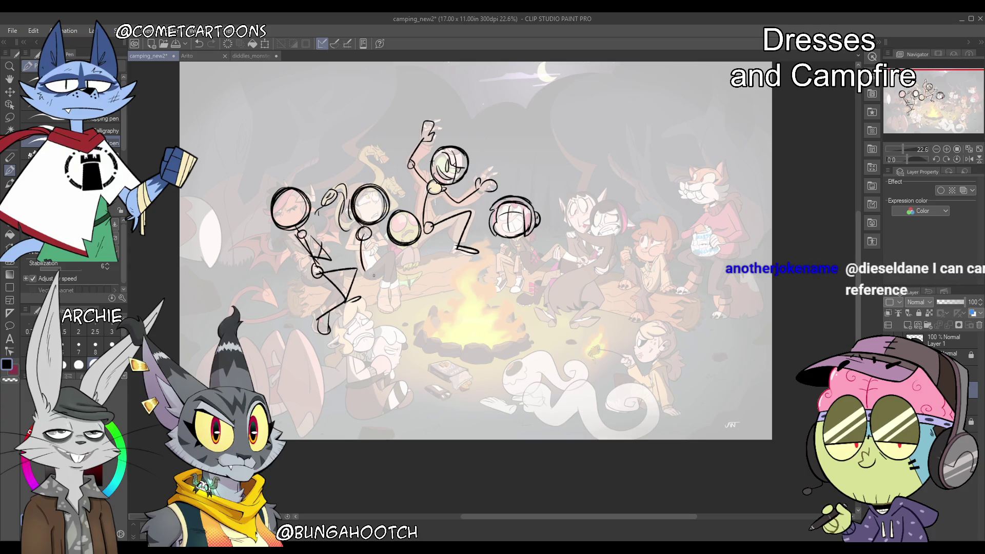
left_click_drag(370, 270, 405, 261)
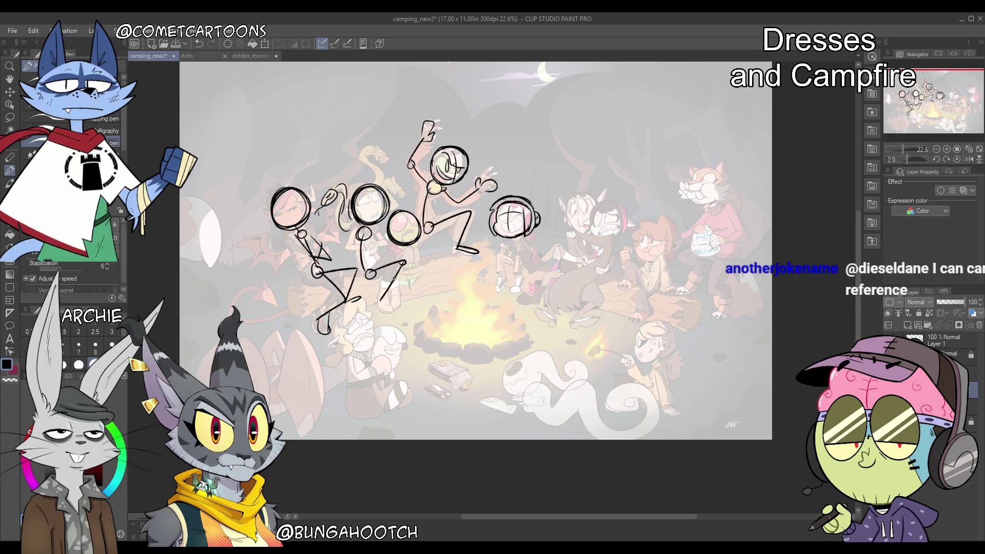
left_click_drag(398, 302, 400, 310)
left_click_drag(377, 250, 371, 262)
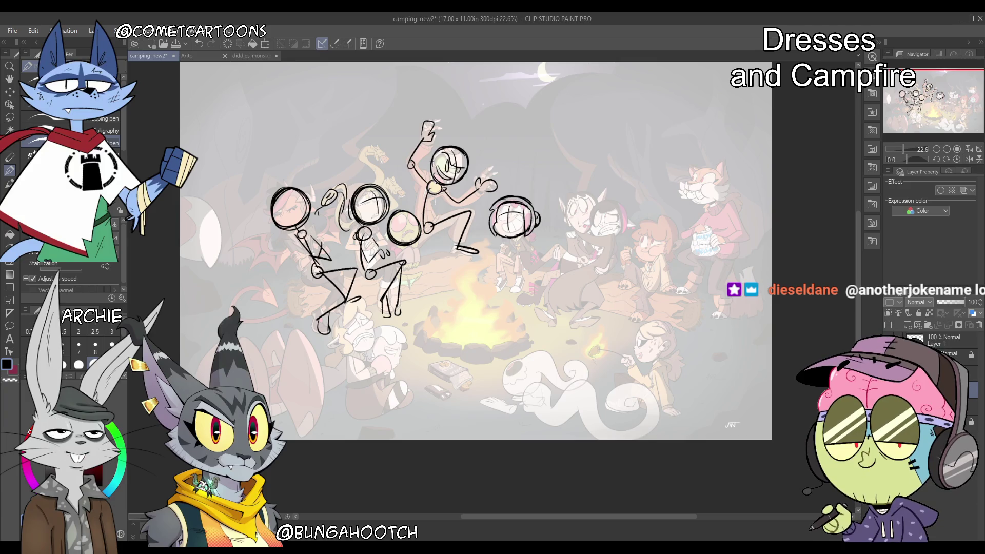
Add face lines to the right head, then draw a stick torso and legs beneath it
mouse_move(377, 147)
left_mouse_down()
mouse_move(359, 173)
mouse_move(391, 171)
left_mouse_up()
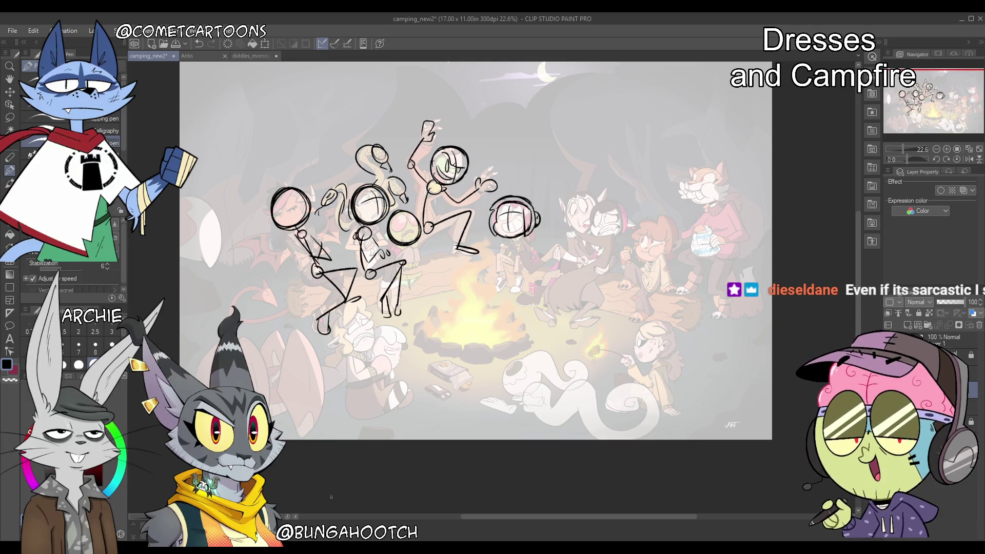
left_click_drag(401, 216, 408, 226)
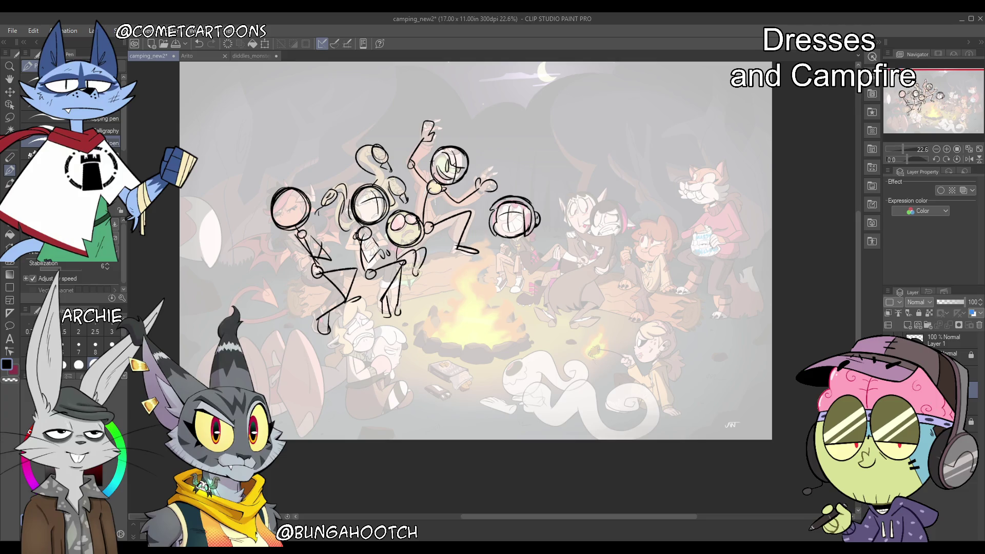
left_click_drag(418, 265, 421, 274)
mouse_move(517, 240)
left_mouse_down()
mouse_move(528, 264)
mouse_move(497, 291)
mouse_move(516, 297)
left_mouse_up()
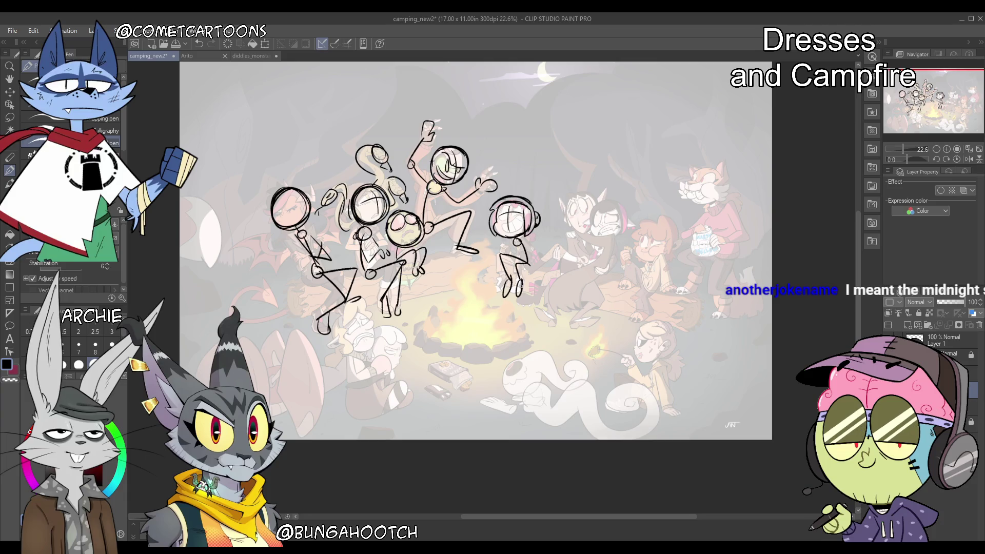
left_click_drag(948, 91, 958, 91)
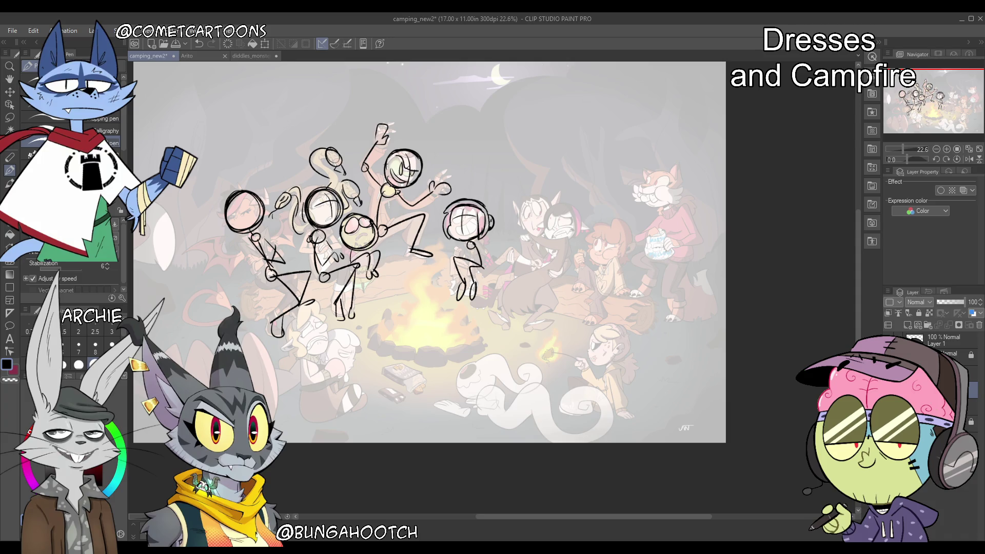
Draw a new stick figure low beside the fire with a head circle, body line and diagonal limb
mouse_move(431, 251)
left_mouse_down()
mouse_move(431, 231)
mouse_move(451, 226)
mouse_move(459, 199)
left_mouse_up()
left_click_drag(332, 262, 334, 303)
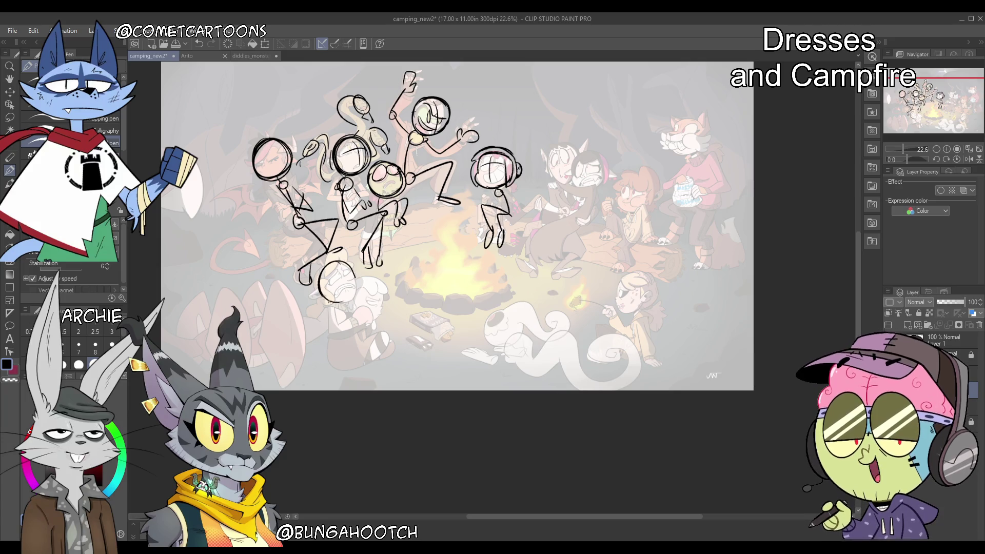
mouse_move(340, 261)
left_mouse_down()
mouse_move(355, 290)
mouse_move(331, 302)
mouse_move(374, 282)
left_mouse_up()
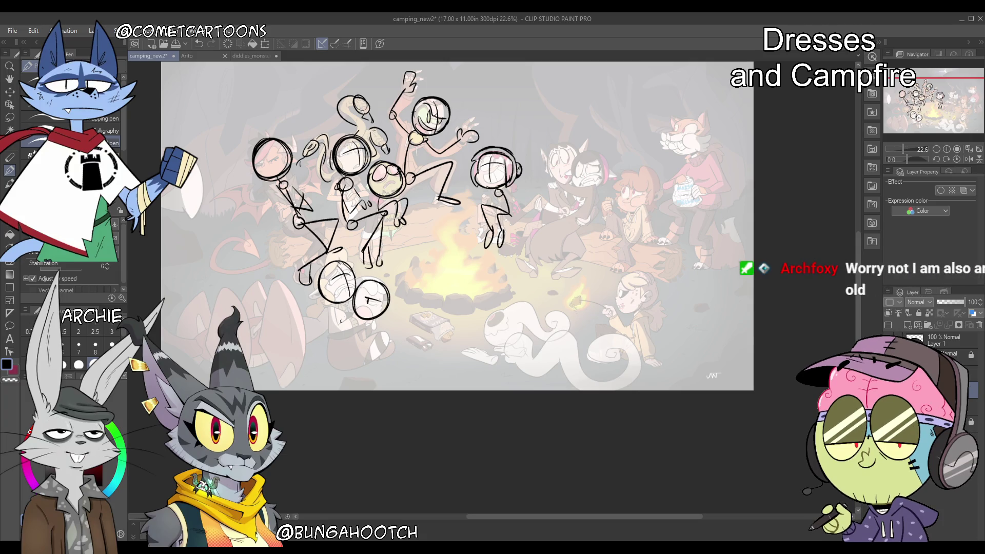
left_click_drag(333, 314, 335, 333)
left_click_drag(336, 334, 367, 310)
Rough in a large looping oval with inner curves and side arcs at the lower left
mouse_move(307, 303)
left_mouse_down()
mouse_move(293, 365)
mouse_move(277, 377)
left_mouse_up()
left_click_drag(280, 284, 310, 362)
mouse_move(230, 300)
left_mouse_down()
mouse_move(223, 320)
mouse_move(205, 308)
left_mouse_up()
left_click_drag(201, 307, 209, 339)
left_click_drag(922, 99, 936, 99)
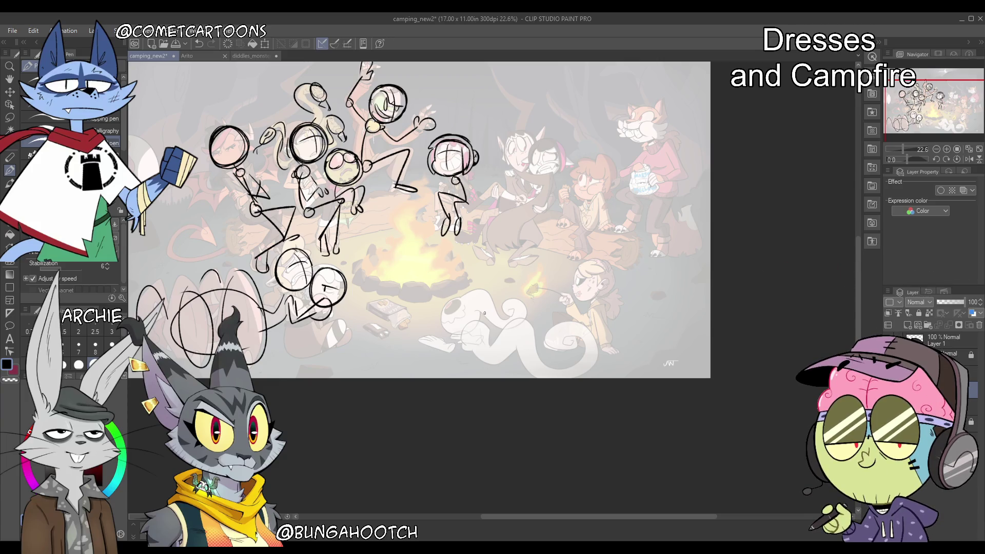
Switch to the Arito drawing and raise its layer opacity from 36 to 100
left_click(196, 53)
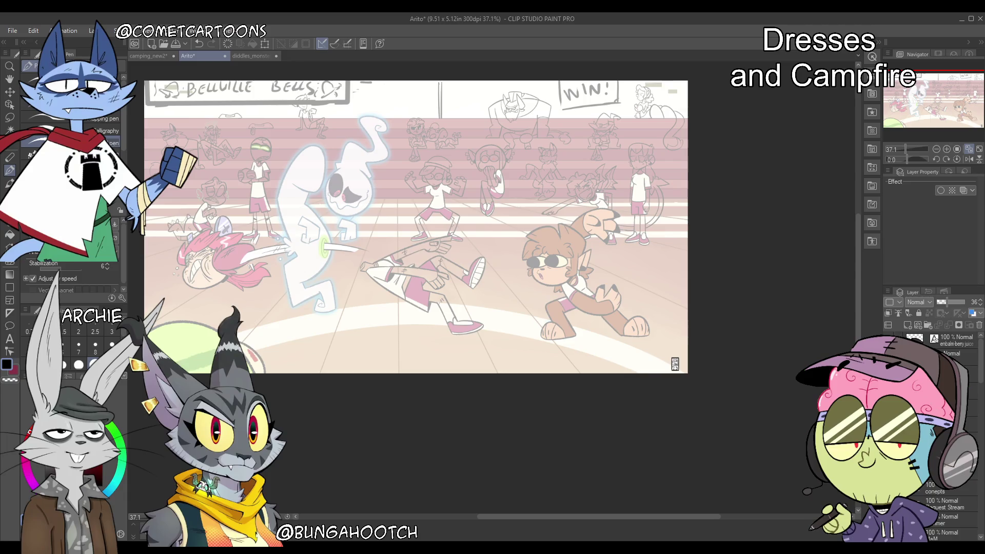
left_click_drag(948, 302, 968, 303)
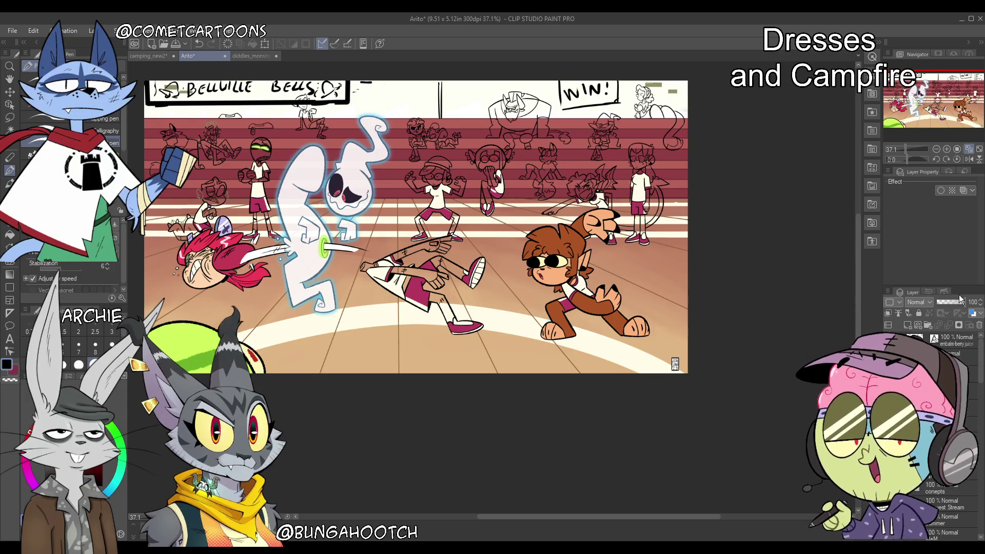
Back in camping_new2, draw a head circle with a small loop near the marshmallow roaster
left_click(150, 55)
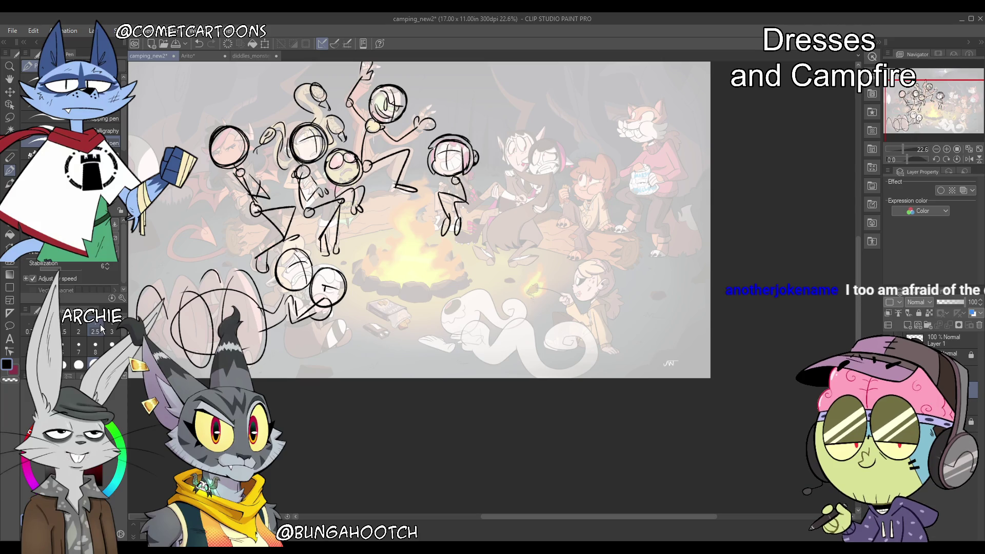
scroll(419, 222, "right", 2)
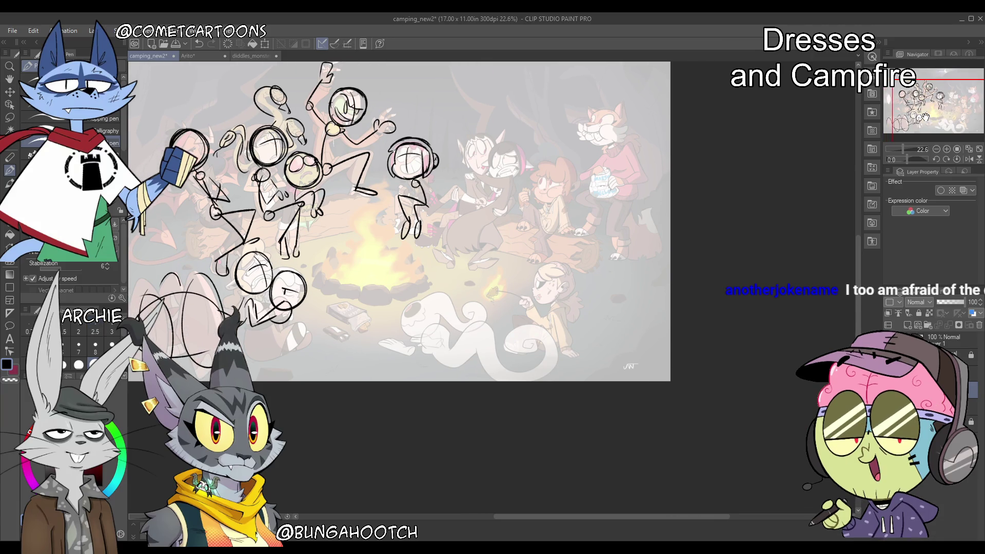
mouse_move(584, 247)
left_mouse_down()
mouse_move(576, 257)
mouse_move(590, 233)
mouse_move(613, 259)
mouse_move(595, 248)
left_mouse_up()
key("ctrl+z")
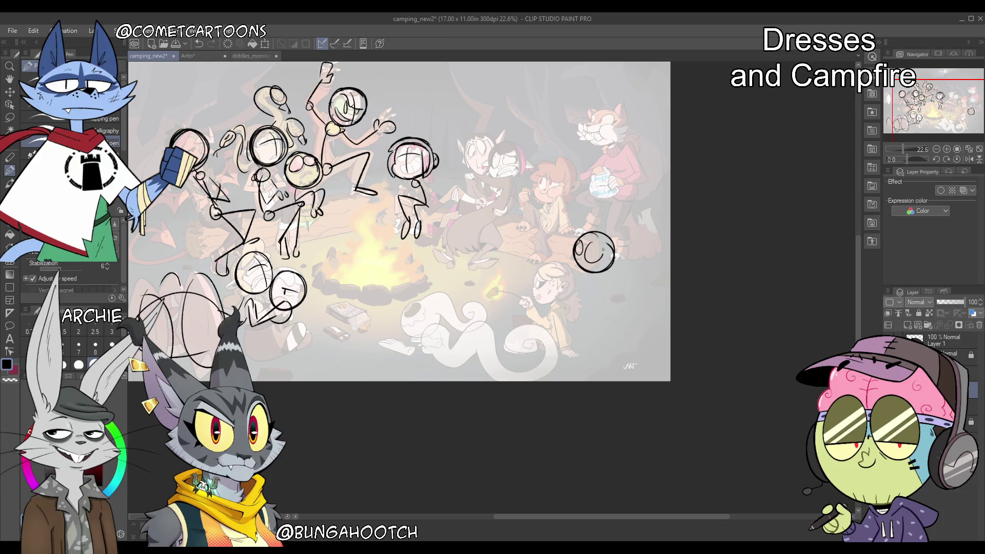
key("ctrl+z")
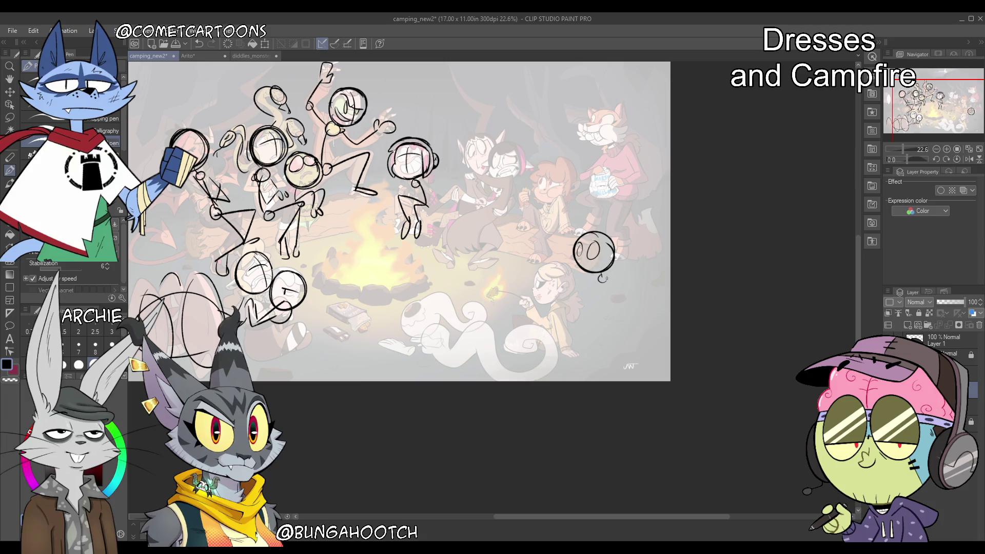
left_click_drag(606, 278, 558, 251)
Sketch a rat on a roasting spit over the fire, redoing one stroke
mouse_move(327, 235)
left_mouse_down()
mouse_move(426, 264)
mouse_move(390, 252)
mouse_move(388, 266)
left_mouse_up()
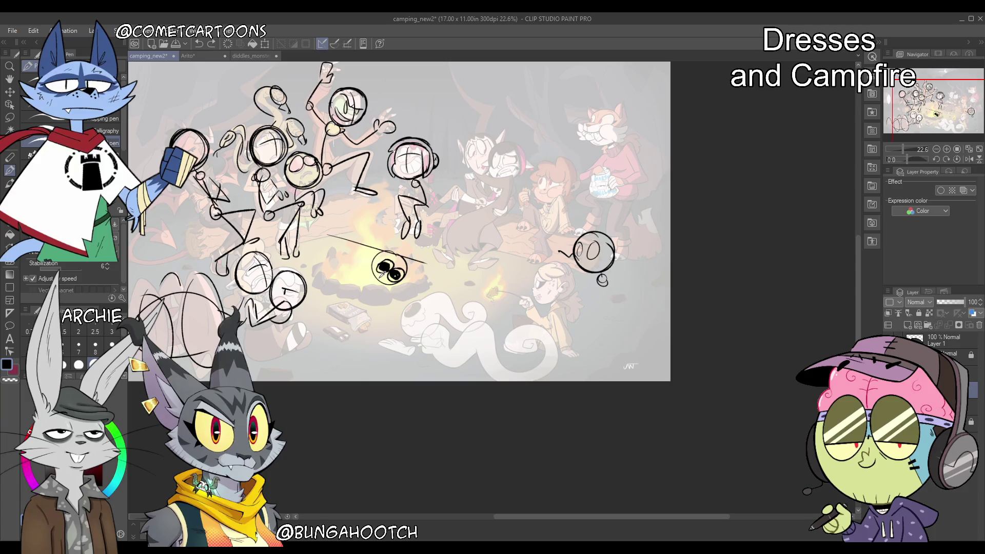
mouse_move(365, 255)
left_mouse_down()
mouse_move(381, 289)
mouse_move(404, 294)
left_mouse_up()
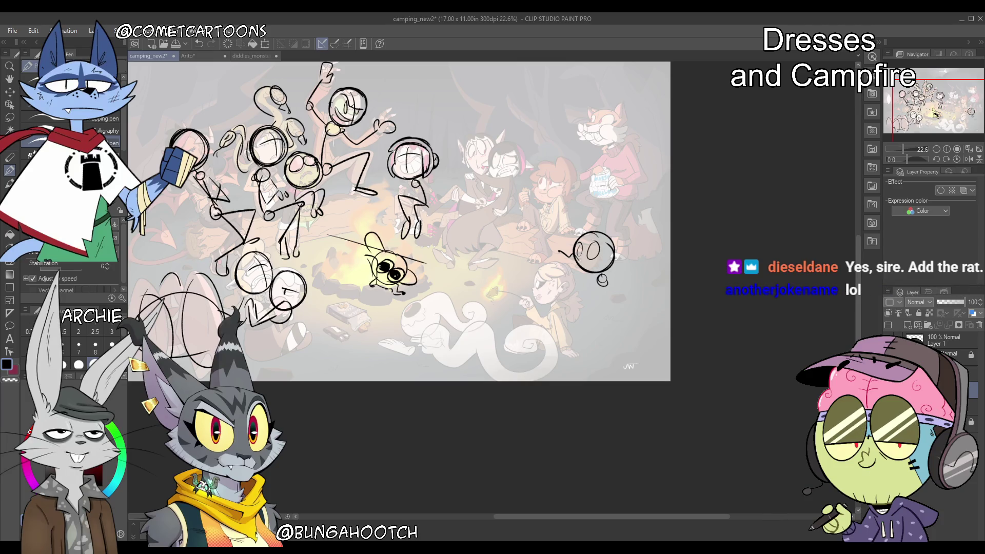
key("ctrl+z")
mouse_move(366, 252)
left_mouse_down()
mouse_move(364, 260)
mouse_move(349, 248)
mouse_move(358, 273)
left_mouse_up()
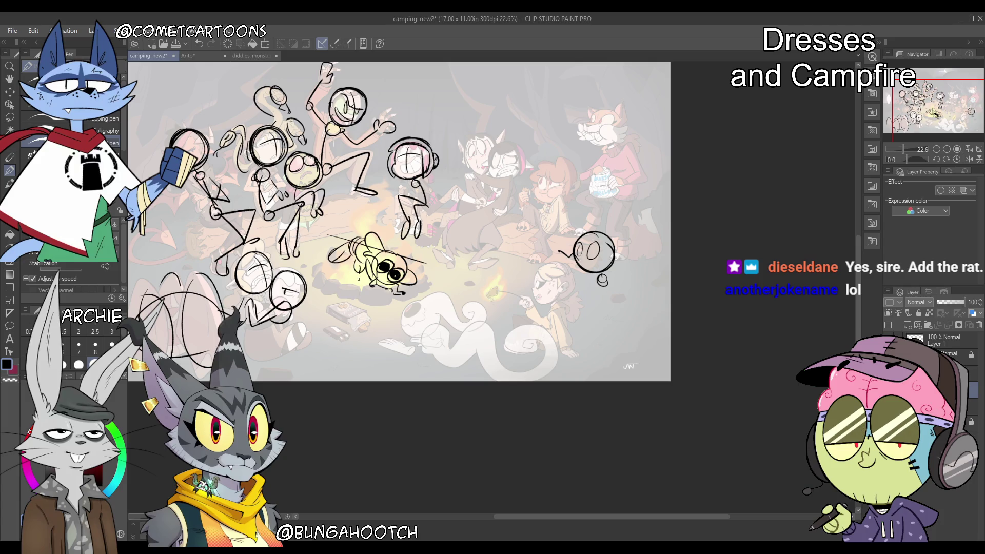
left_click_drag(341, 207, 362, 225)
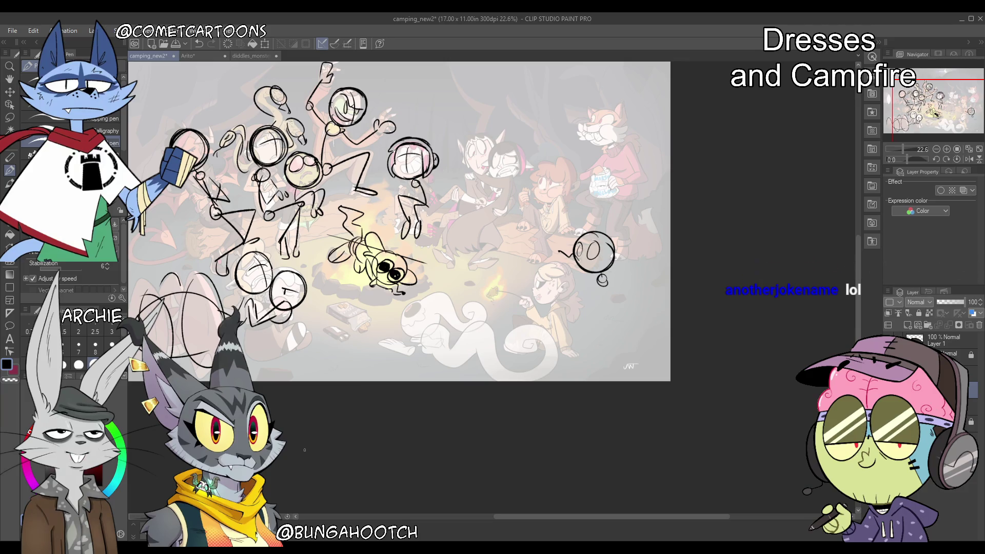
left_click_drag(327, 236, 315, 262)
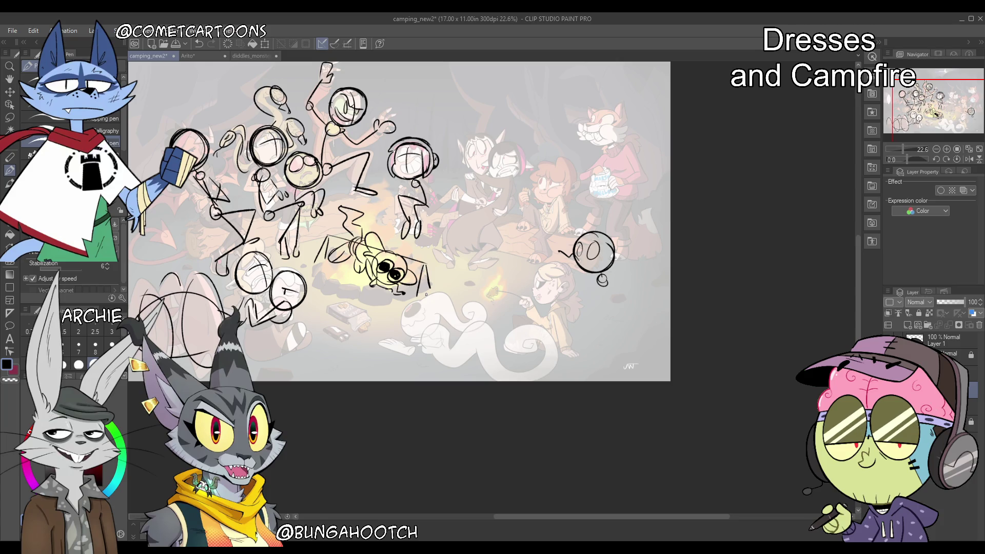
left_click_drag(955, 97, 937, 111)
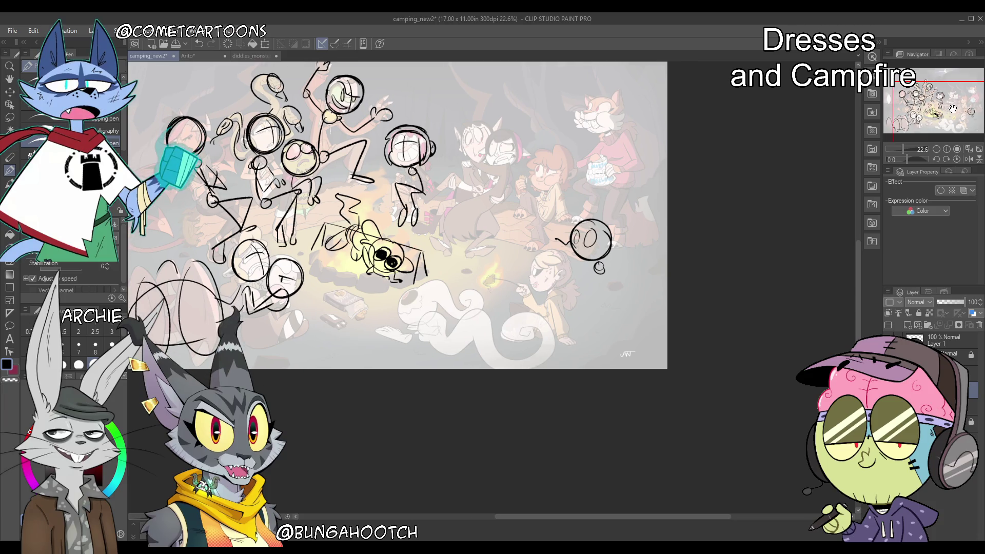
Remove the eyes from the right-side head and briefly check the Arito drawing
key("ctrl+z")
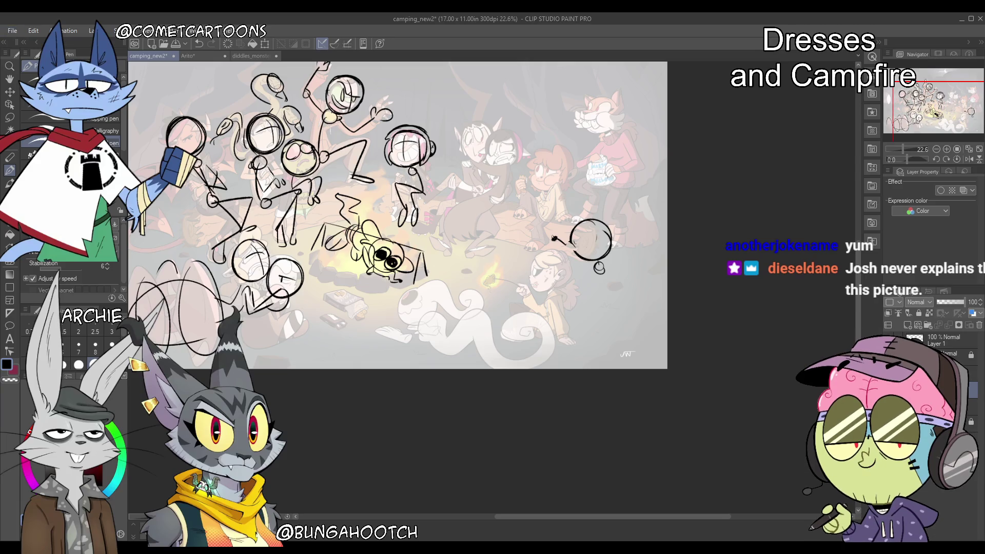
left_click(194, 58)
left_click(155, 55)
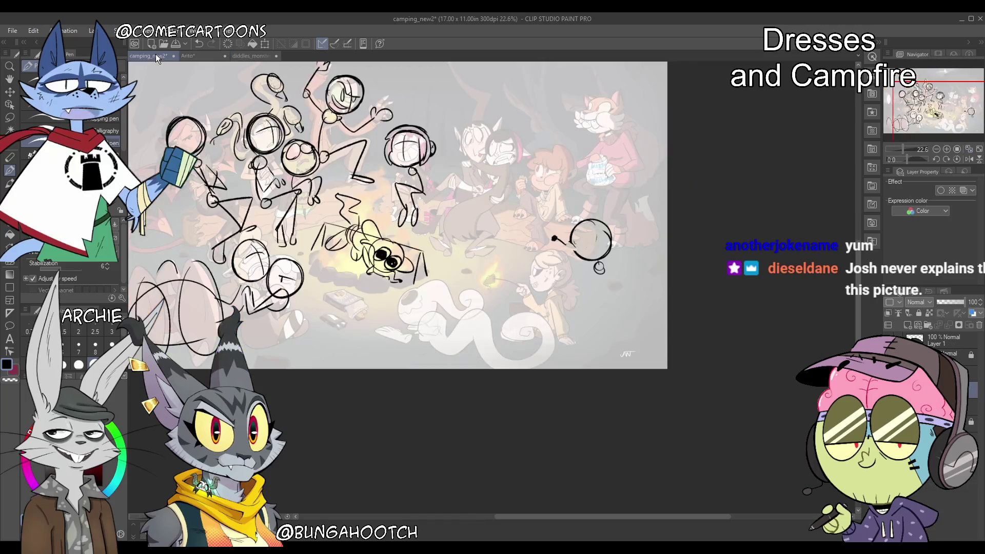
Give the right-side head a snout, trying and undoing an arm and leg loops
left_click_drag(555, 239, 569, 256)
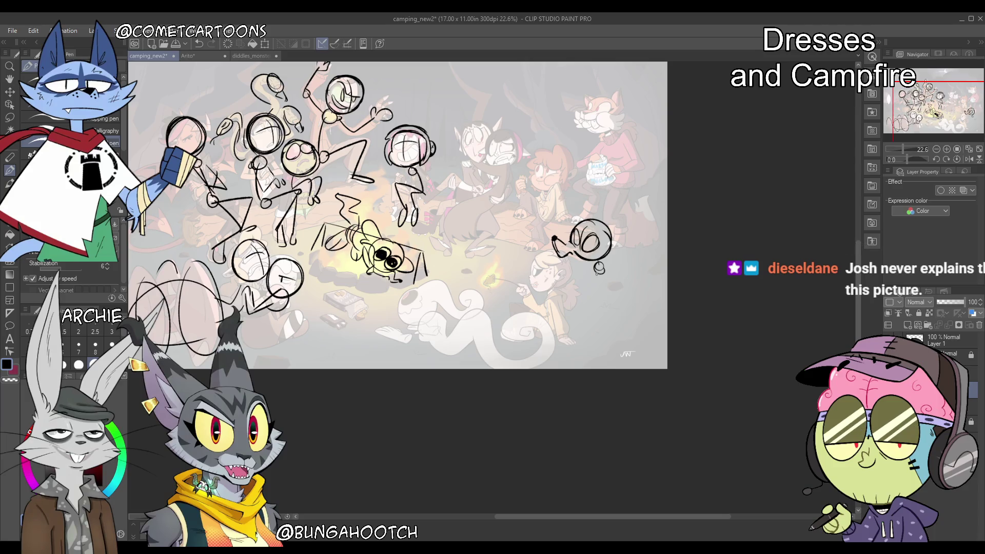
left_click_drag(593, 297, 577, 281)
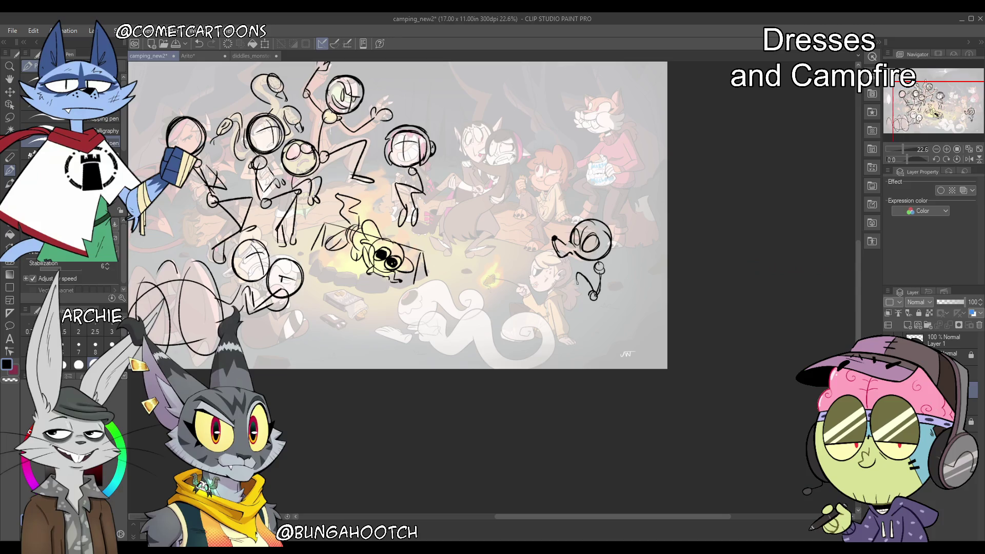
key("ctrl+z")
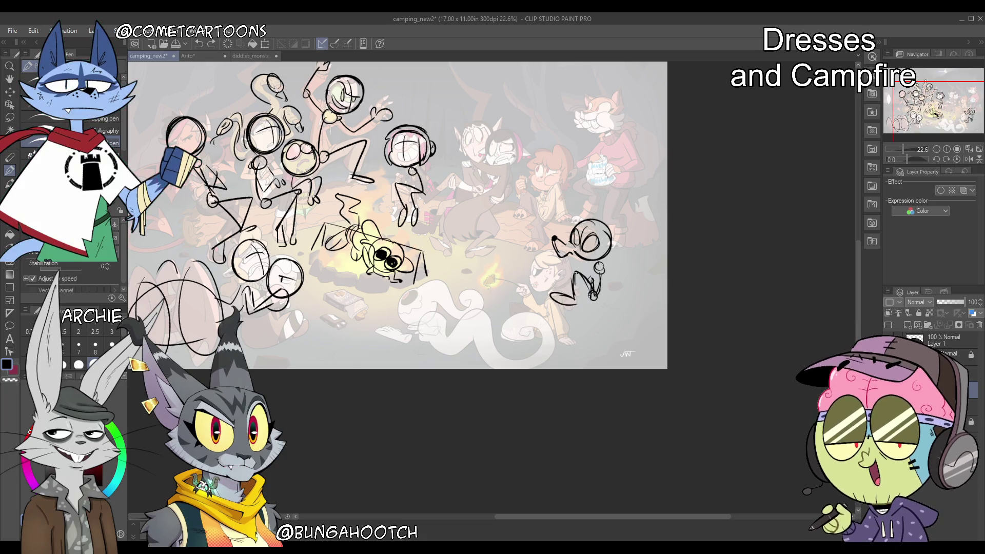
mouse_move(590, 285)
left_mouse_down()
mouse_move(569, 308)
mouse_move(592, 310)
left_mouse_up()
key("ctrl+z")
key("ctrl+z")
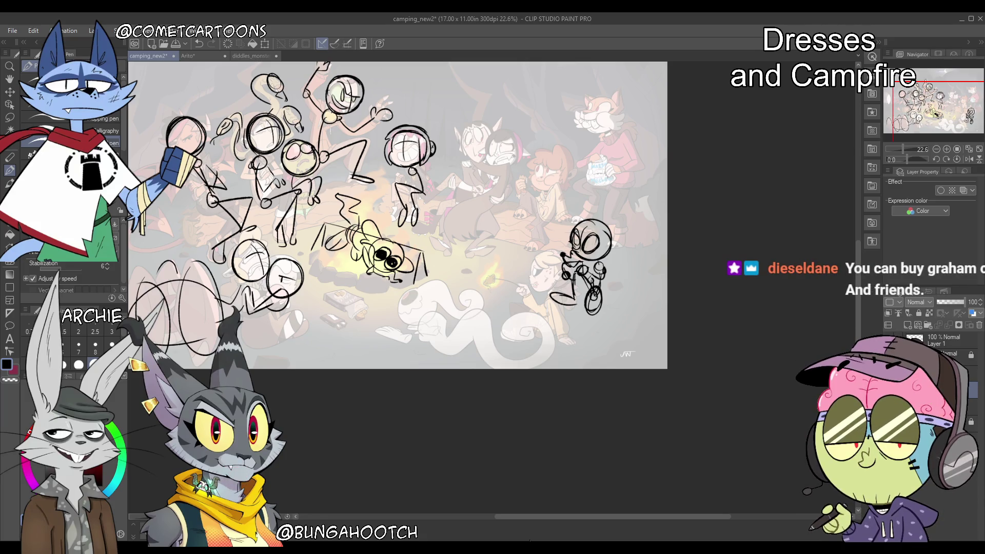
Hide the sketch layer, restore the artwork layer to full opacity, and undo a circle around the fox's head
left_click_drag(953, 106, 941, 96)
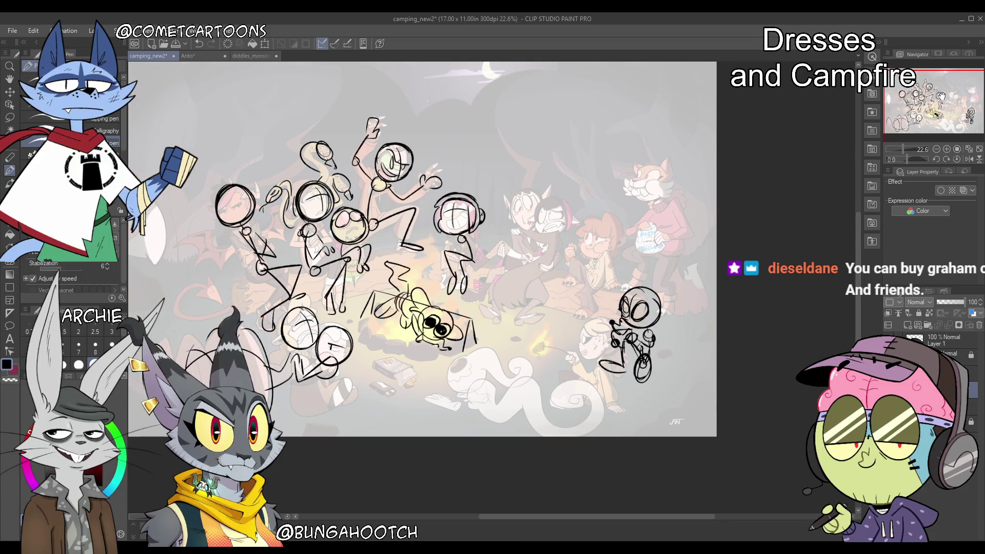
left_click(891, 390)
left_click(949, 407)
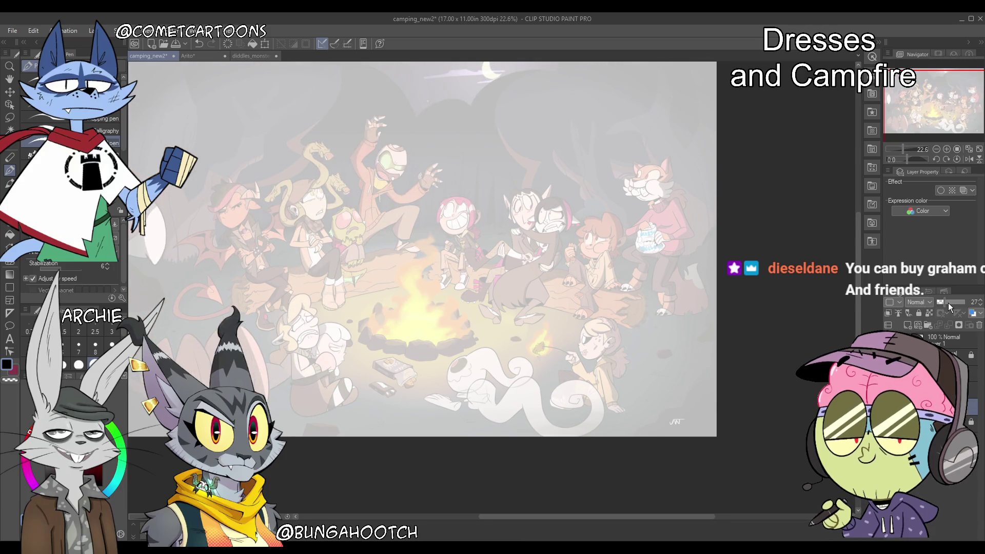
left_click(976, 304)
mouse_move(621, 154)
left_mouse_down()
mouse_move(667, 205)
mouse_move(600, 169)
mouse_move(688, 159)
mouse_move(627, 252)
left_mouse_up()
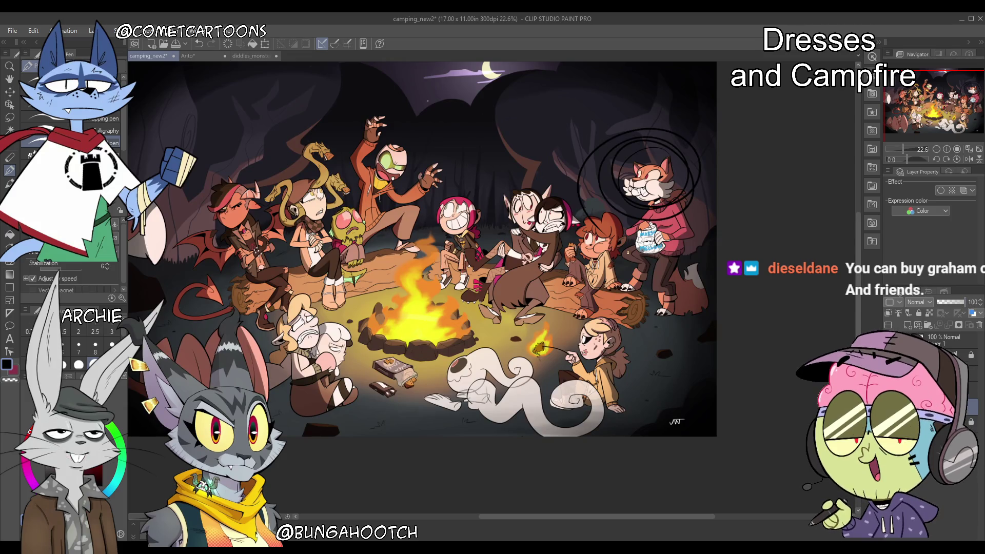
key("ctrl+z")
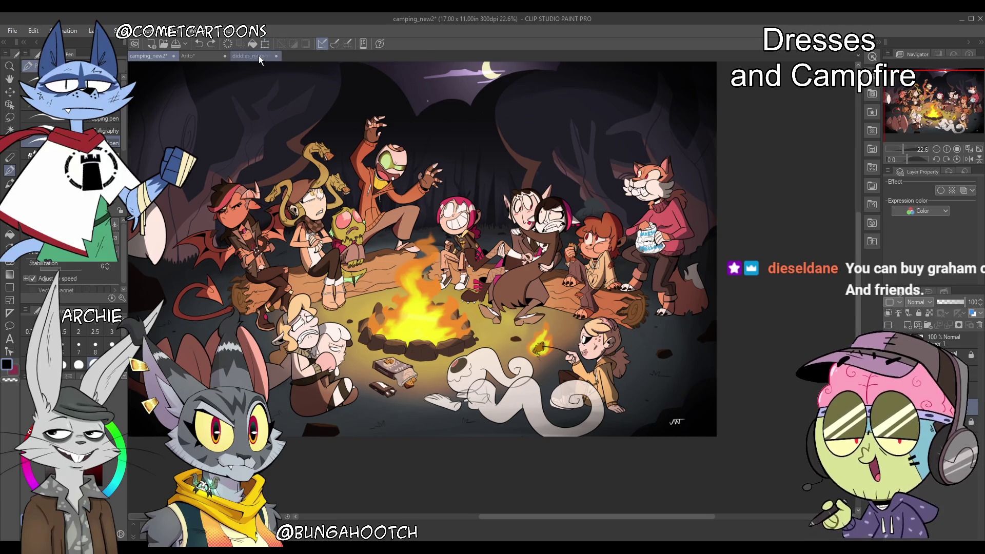
View the gym illustration, then return to the camping_new2 campfire drawing
left_click(259, 55)
left_click(205, 55)
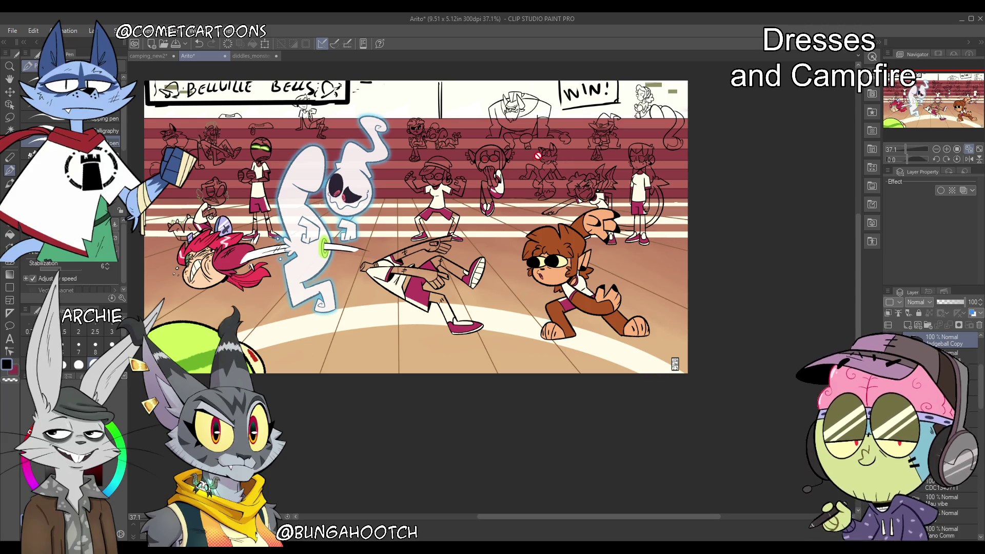
left_click(157, 55)
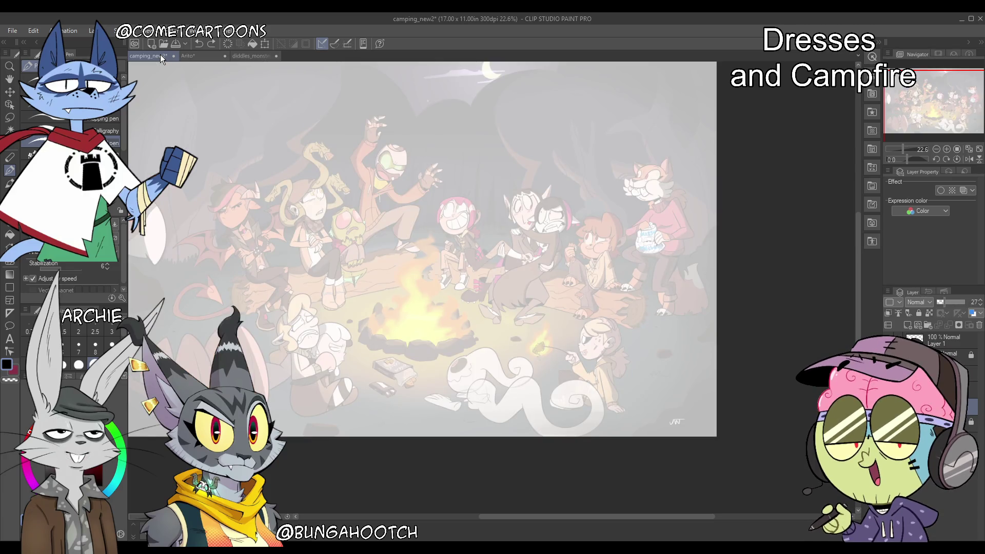
On the sketch layer, try an arrow and circle beside the fox, then undo all those marks
left_click(972, 389)
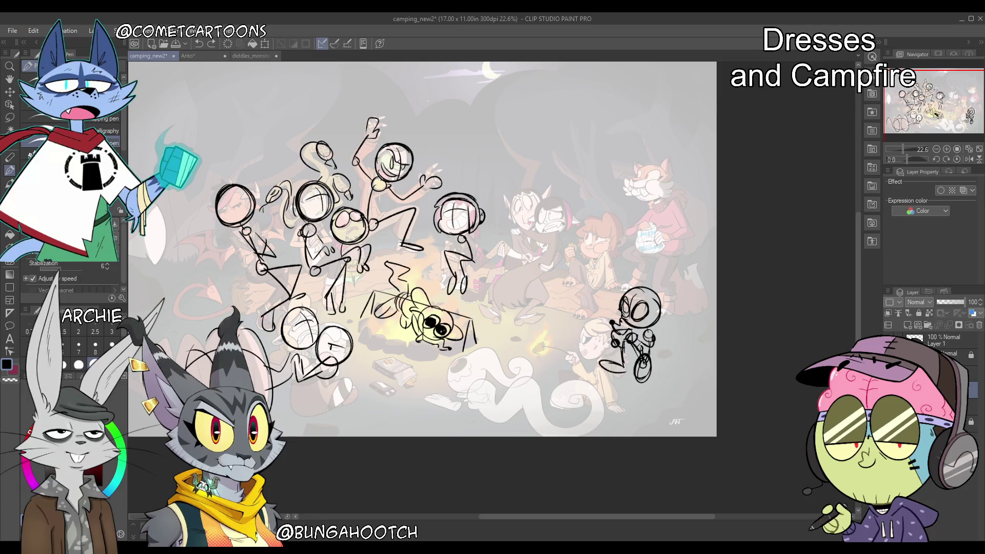
left_click_drag(647, 153, 617, 189)
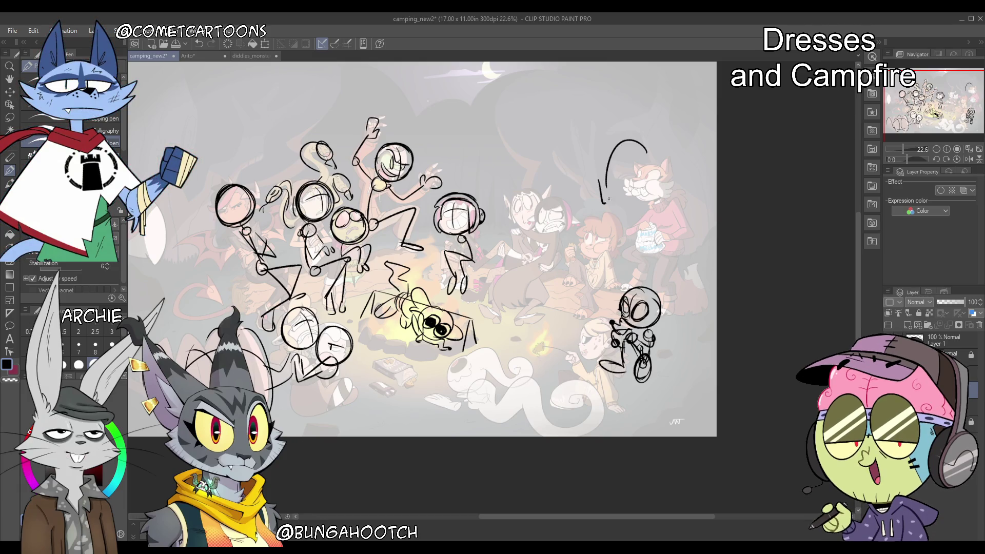
left_click_drag(647, 147, 641, 149)
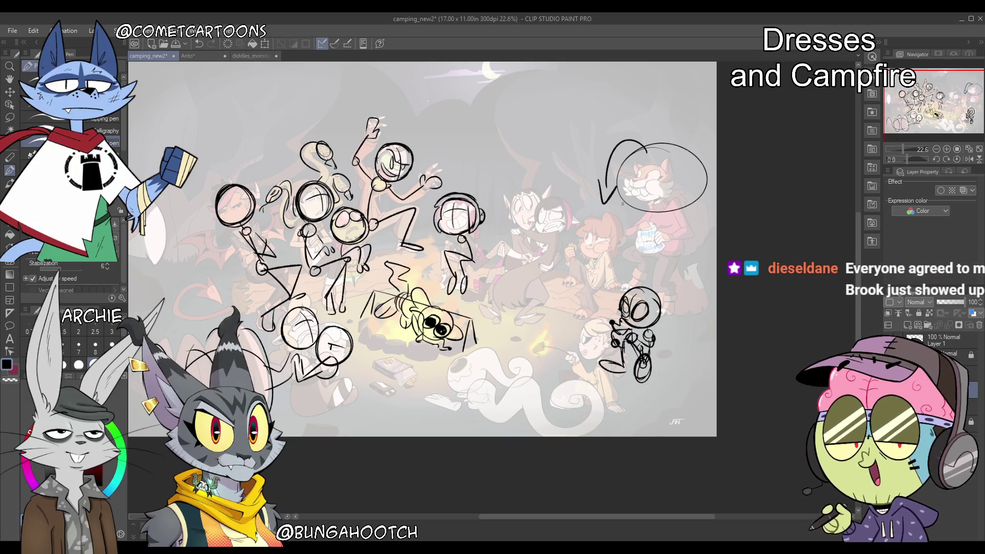
key("ctrl+z")
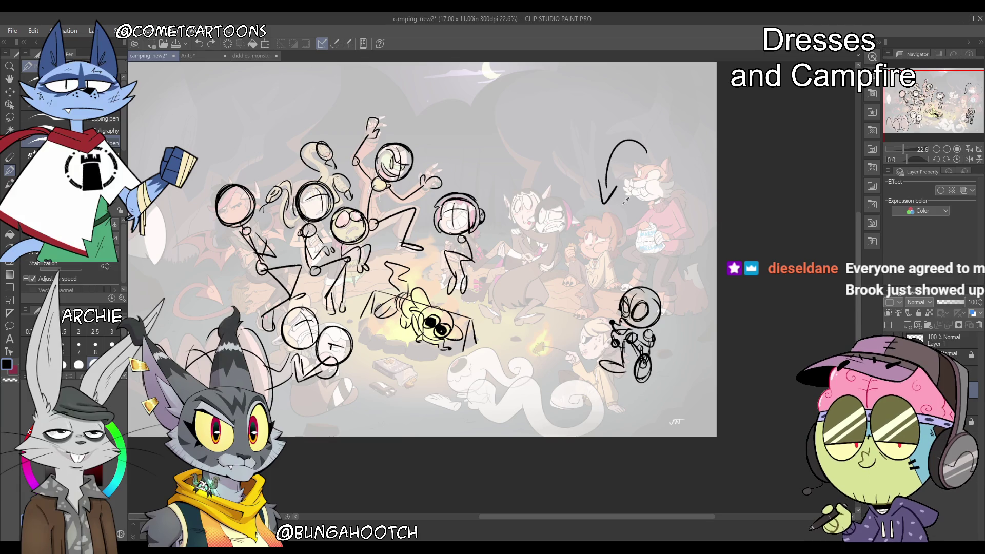
key("ctrl+z")
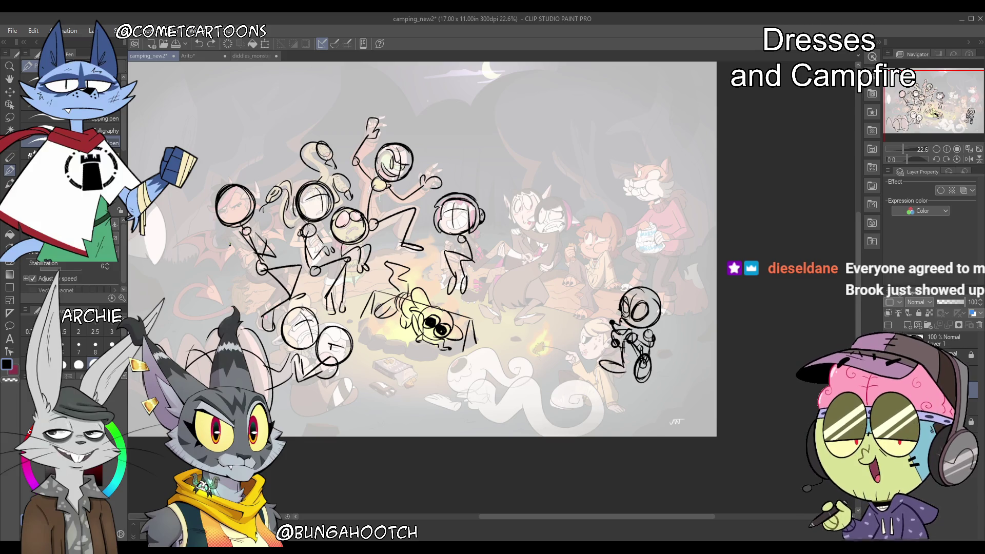
left_click_drag(939, 112, 942, 119)
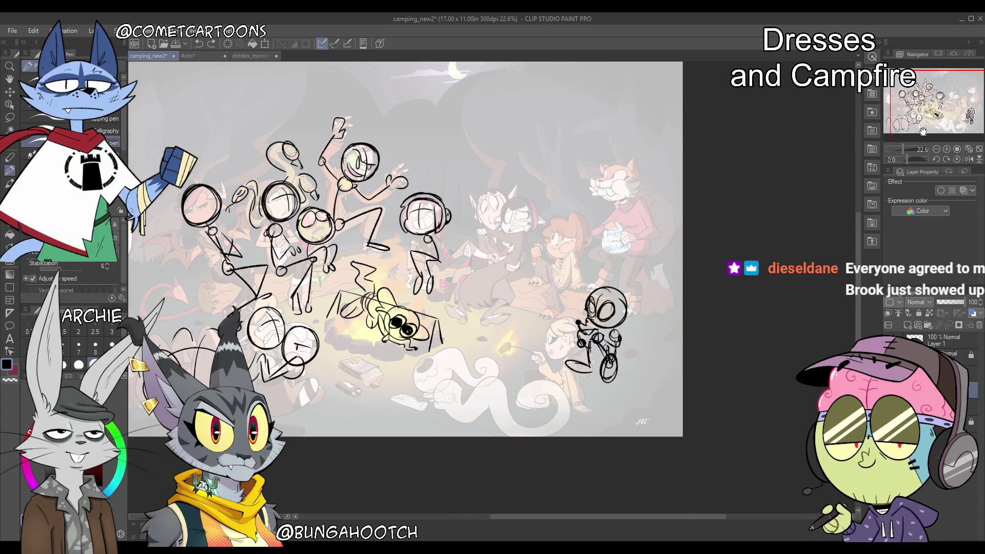
key("ctrl+z")
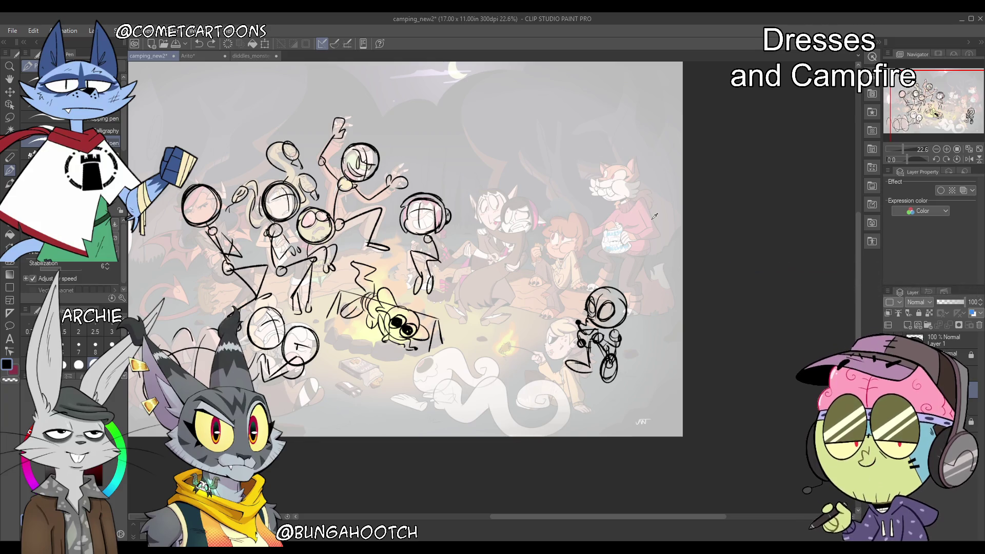
Add a short pen stroke next to the robot figure's arm
left_click_drag(623, 354, 639, 356)
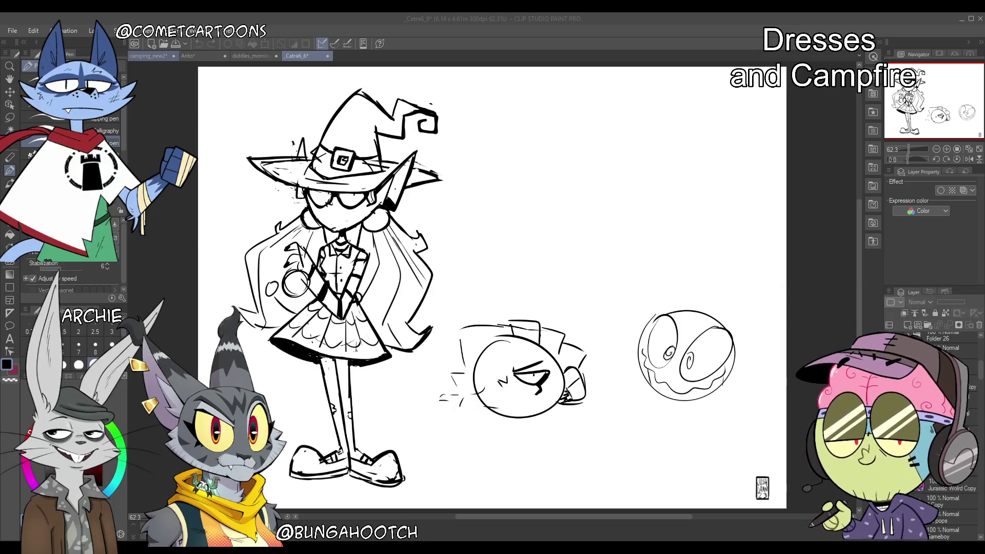
Back in camping_new2, erase the skeleton figure's dark head lines and zoom out
left_click(149, 55)
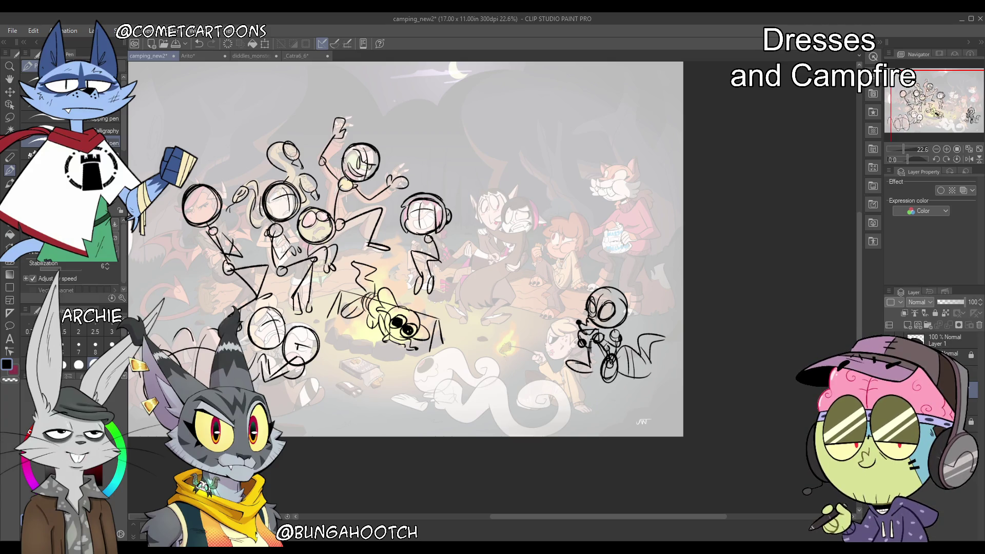
mouse_move(594, 306)
left_mouse_down()
mouse_move(601, 315)
mouse_move(589, 320)
mouse_move(602, 322)
left_mouse_up()
left_click_drag(903, 148, 910, 146)
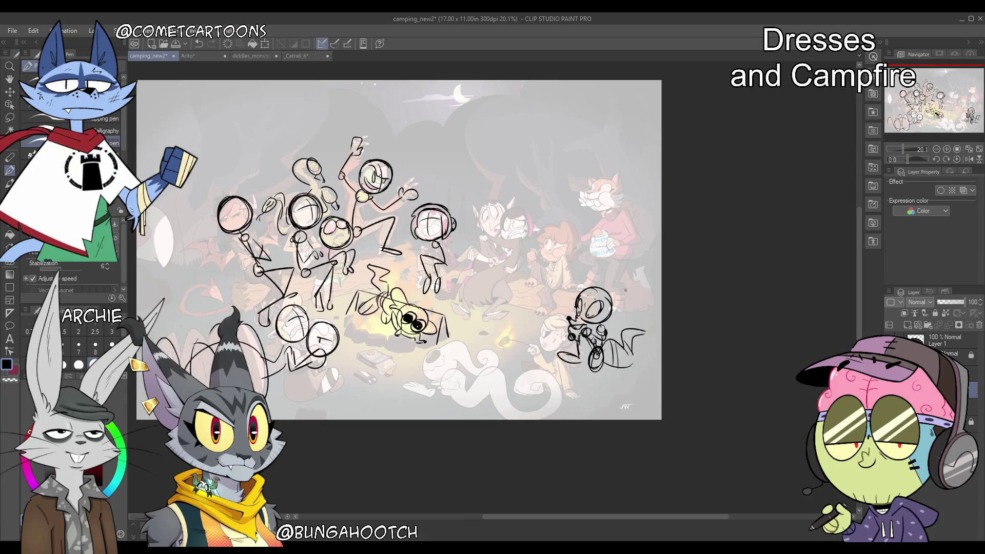
Draw round mouse ears on the figure's head and erase the zigzag lines by the campfire
mouse_move(617, 287)
left_mouse_down()
mouse_move(618, 312)
mouse_move(574, 300)
left_mouse_up()
left_click_drag(567, 298, 531, 299)
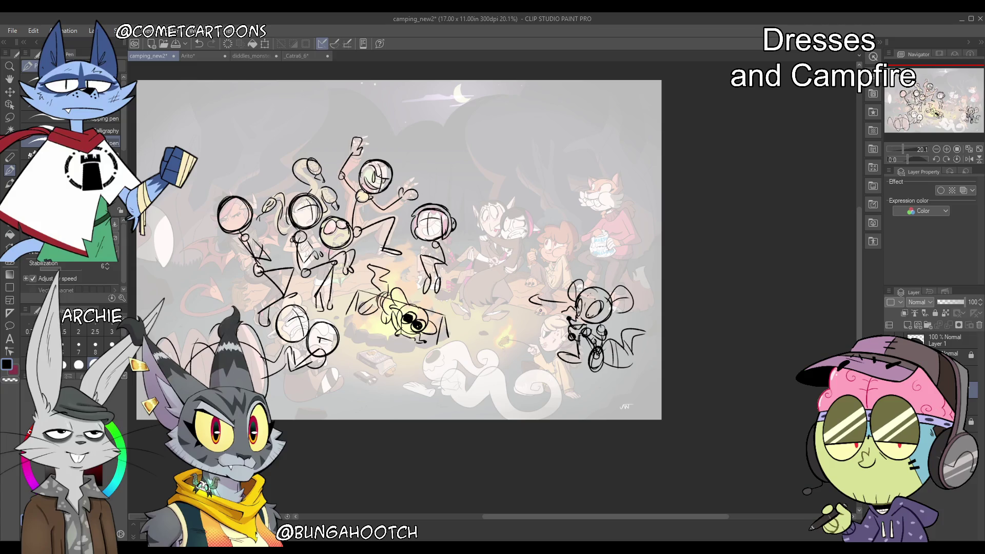
key("ctrl+z")
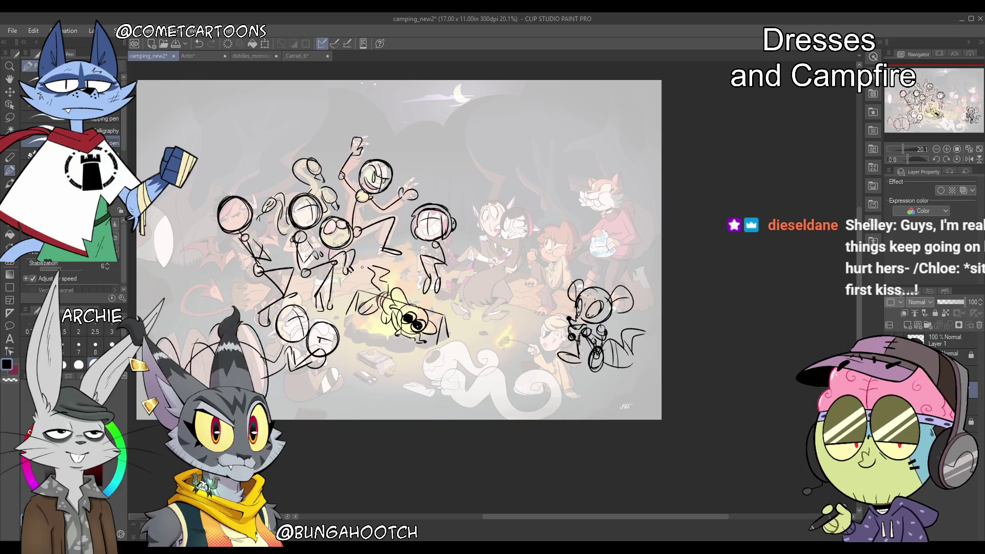
mouse_move(362, 267)
left_mouse_down()
mouse_move(387, 271)
mouse_move(355, 313)
mouse_move(395, 308)
mouse_move(428, 323)
mouse_move(418, 314)
mouse_move(364, 350)
mouse_move(400, 365)
left_mouse_up()
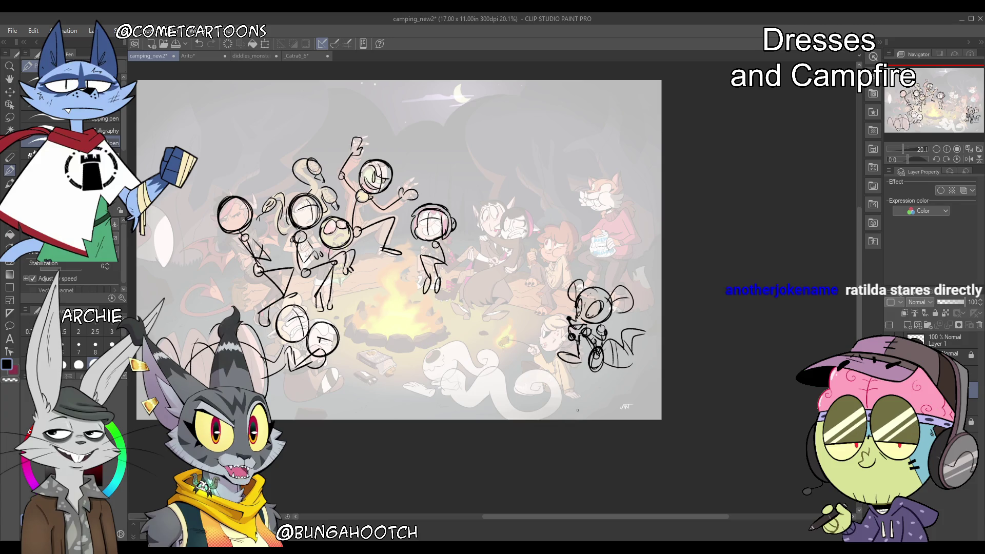
mouse_move(569, 305)
left_mouse_down()
mouse_move(605, 282)
mouse_move(595, 328)
mouse_move(629, 346)
mouse_move(573, 384)
left_mouse_up()
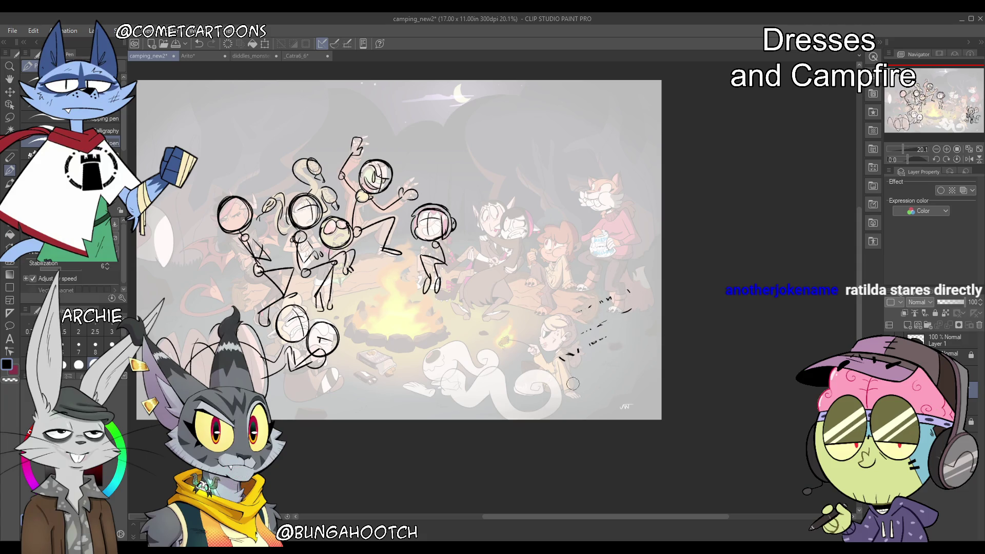
left_click_drag(599, 301, 633, 303)
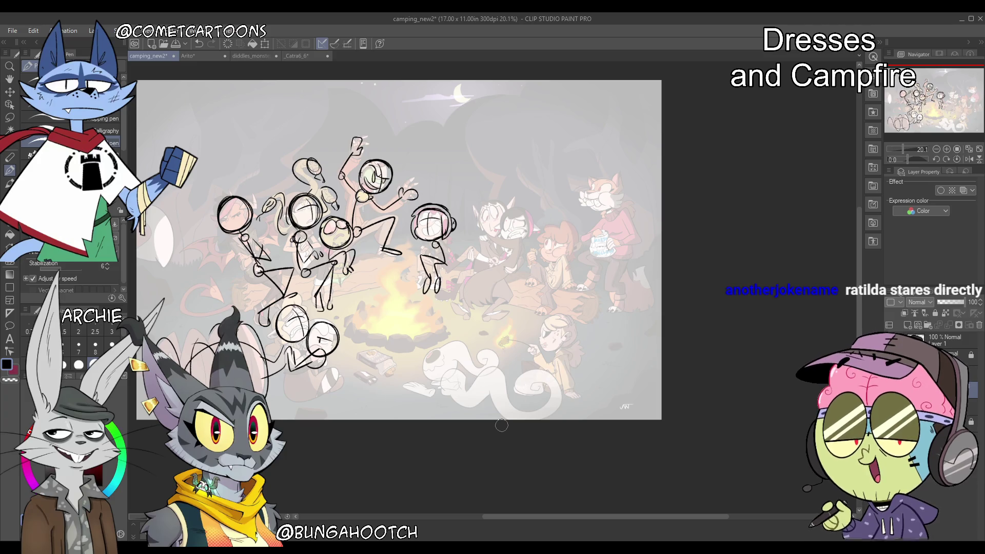
left_click_drag(938, 92, 936, 92)
mouse_move(680, 353)
left_mouse_down()
mouse_move(627, 309)
mouse_move(557, 418)
left_mouse_up()
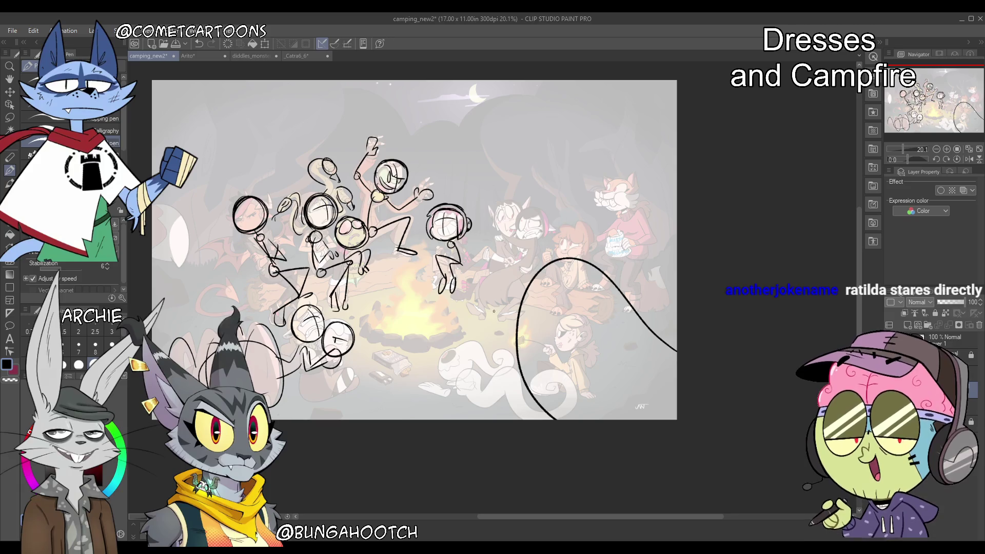
left_click_drag(562, 259, 557, 264)
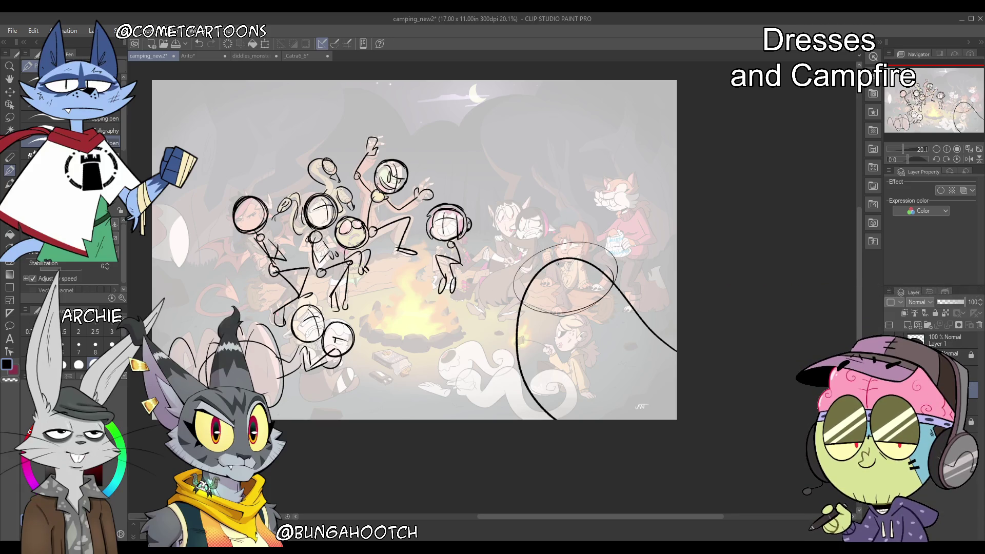
key("ctrl+z")
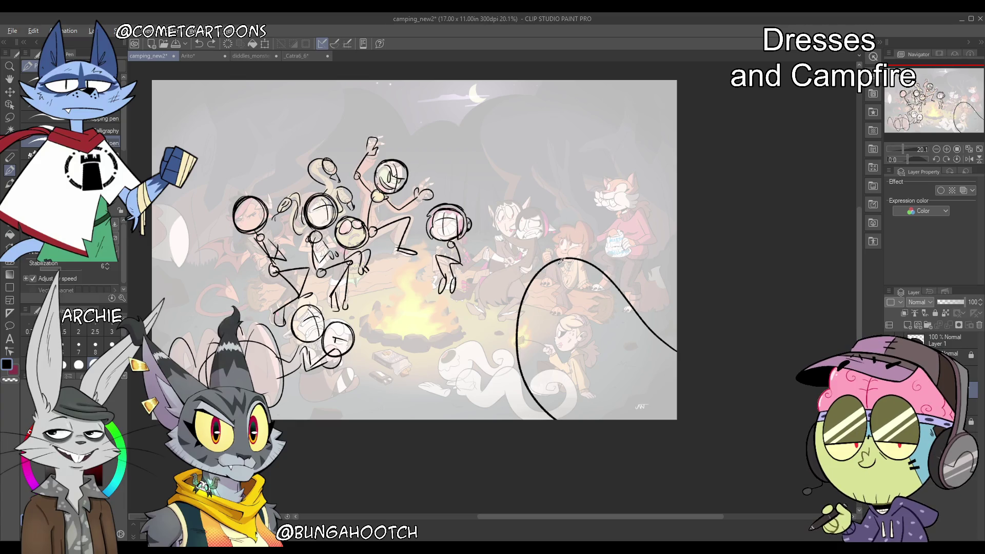
key("ctrl+z")
key("ctrl+z")
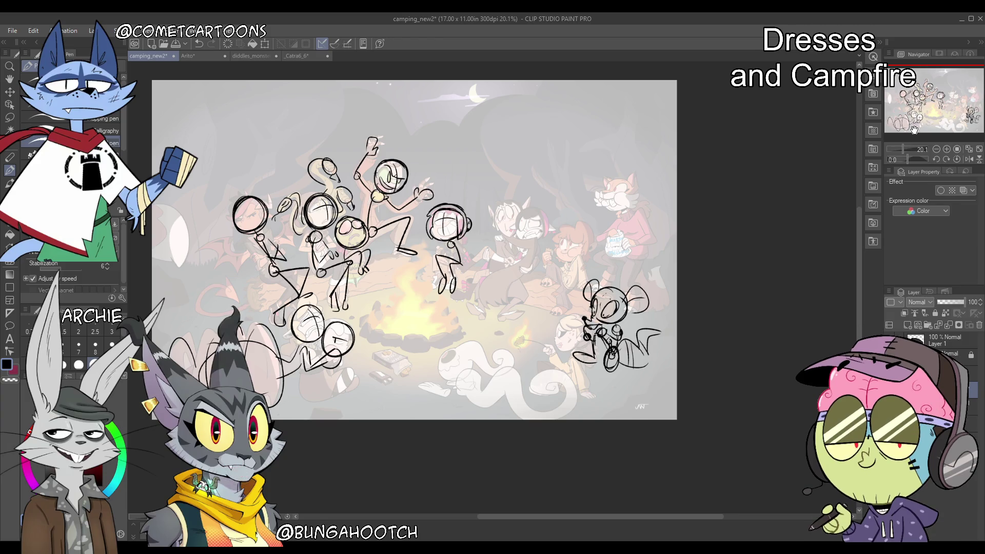
left_click_drag(222, 88, 125, 213)
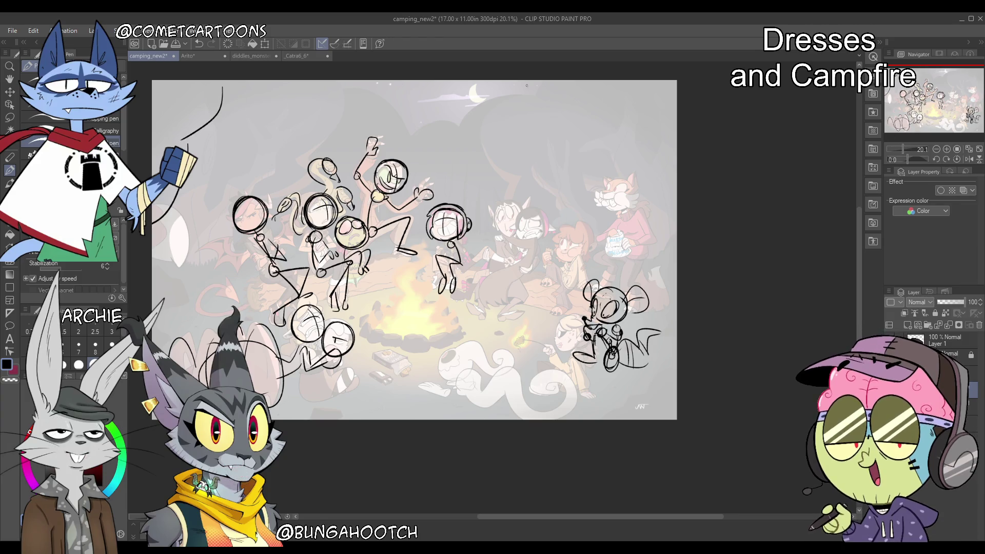
mouse_move(539, 82)
left_mouse_down()
mouse_move(553, 145)
mouse_move(672, 228)
left_mouse_up()
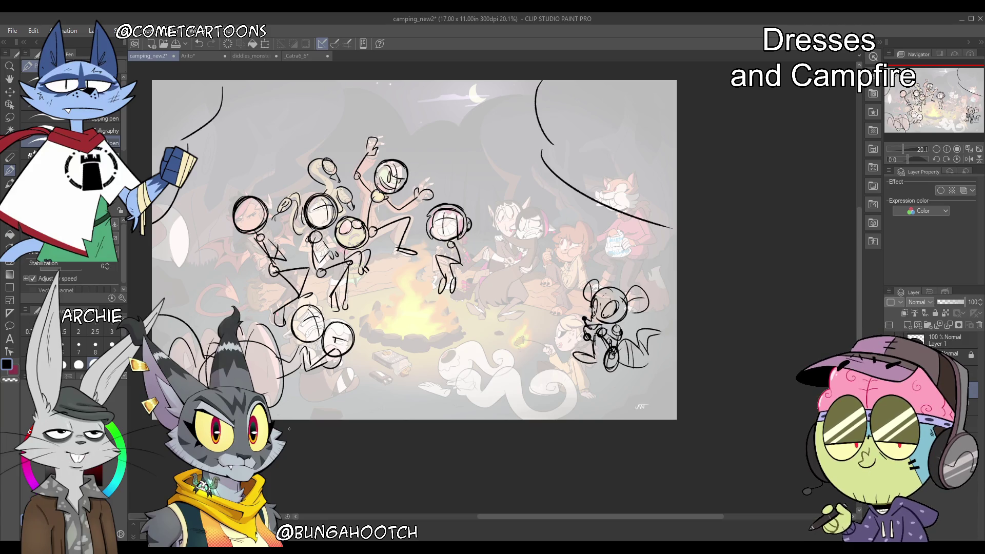
mouse_move(676, 311)
left_mouse_down()
mouse_move(568, 340)
mouse_move(475, 419)
left_mouse_up()
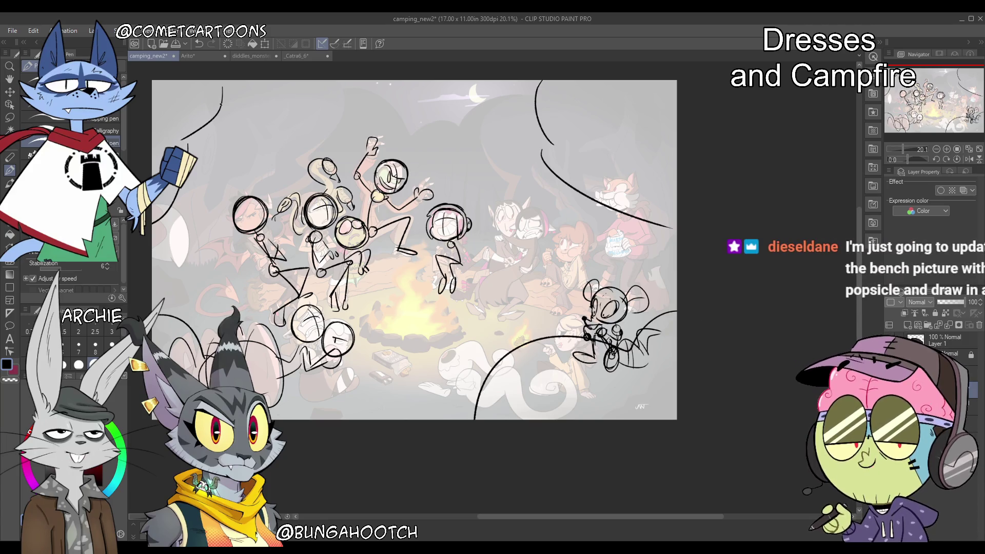
mouse_move(336, 90)
left_mouse_down()
mouse_move(386, 107)
mouse_move(546, 80)
left_mouse_up()
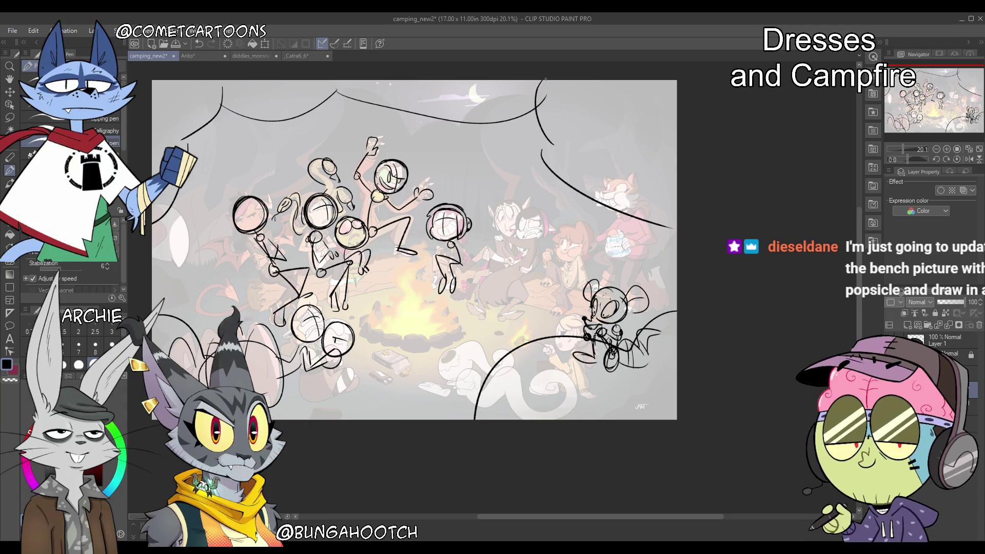
key("ctrl+z")
key("ctrl+z")
key("ctrl+z")
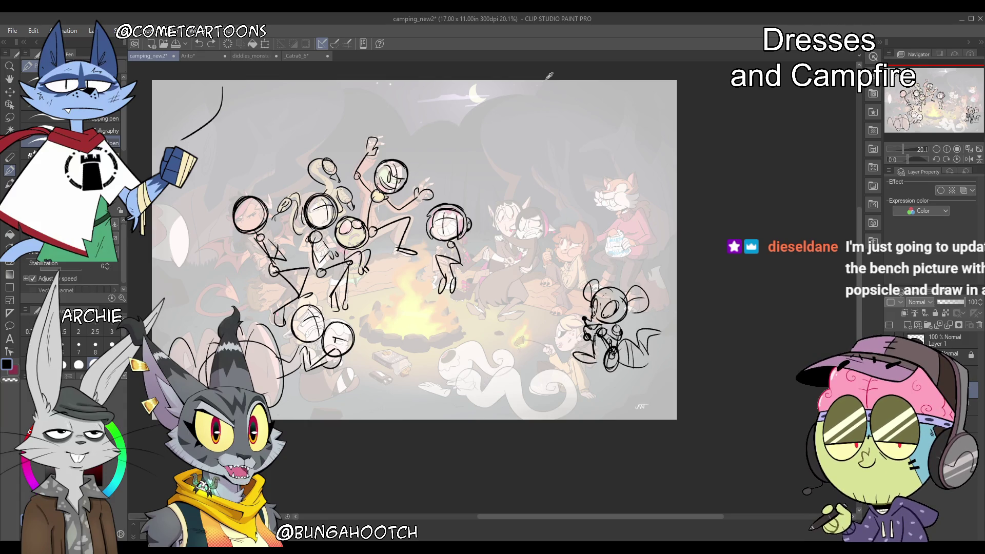
key("ctrl+z")
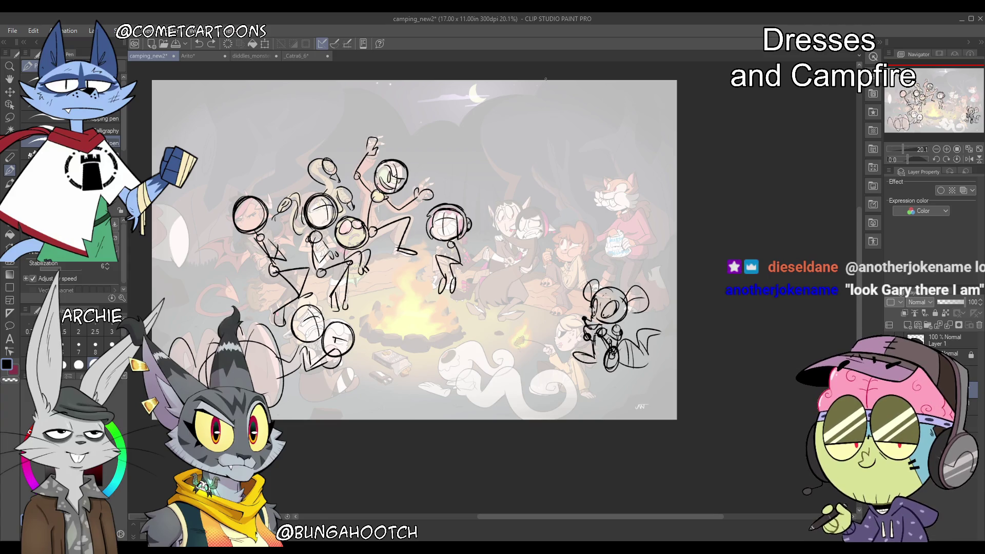
Sketch a skull head with mouth and eyes near the fox, then delete it
mouse_move(517, 157)
left_mouse_down()
mouse_move(505, 200)
mouse_move(521, 157)
mouse_move(507, 177)
mouse_move(532, 173)
left_mouse_up()
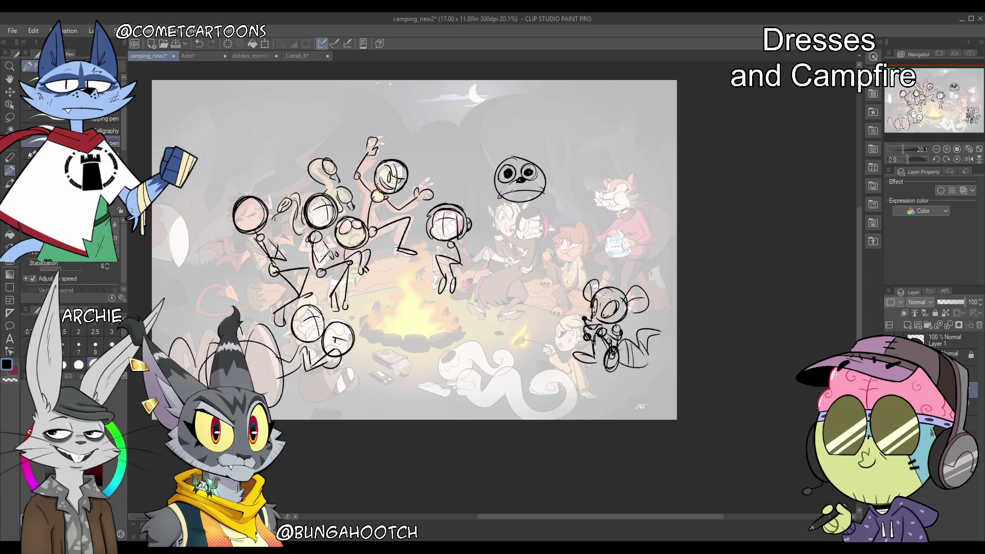
left_click_drag(519, 194, 528, 190)
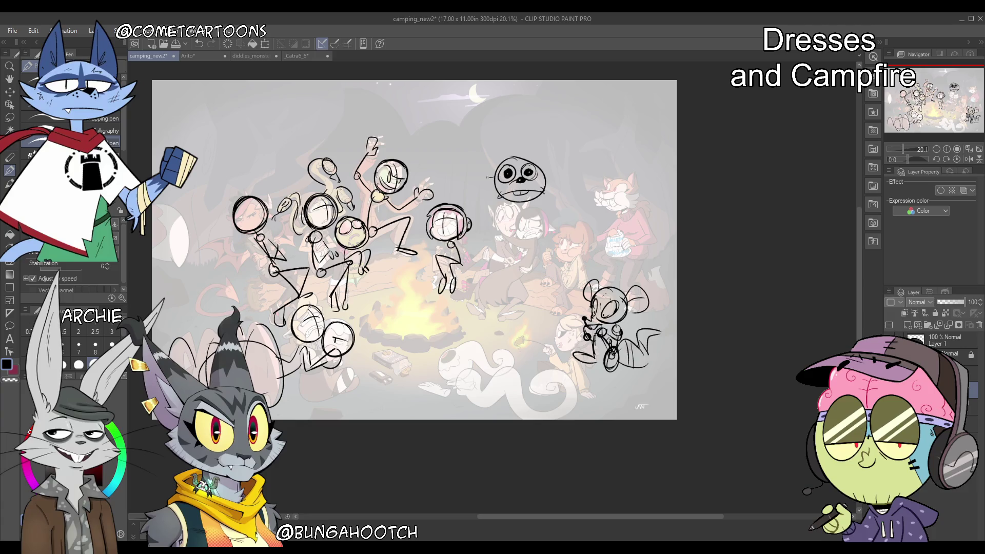
left_click_drag(549, 178, 558, 212)
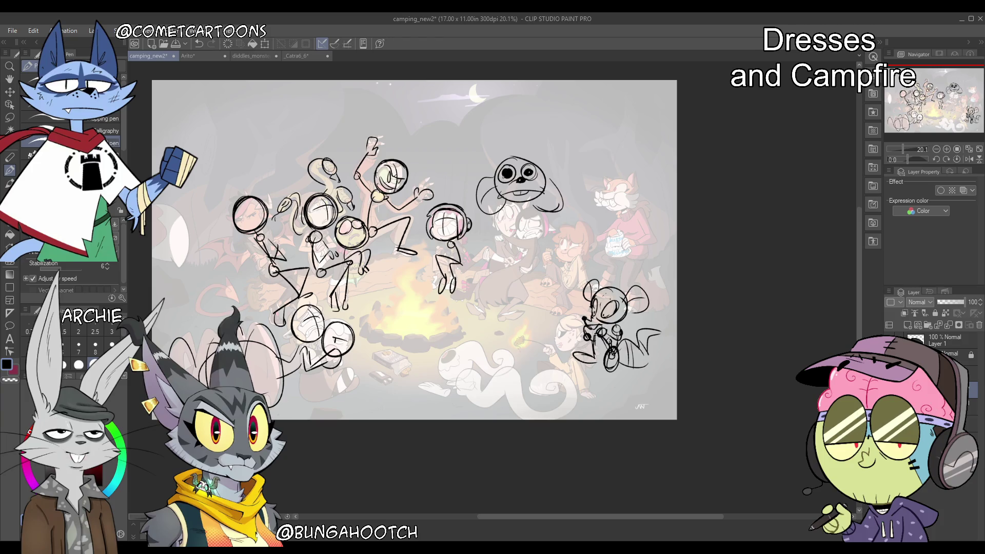
left_click_drag(529, 171, 527, 174)
left_click_drag(502, 170, 512, 176)
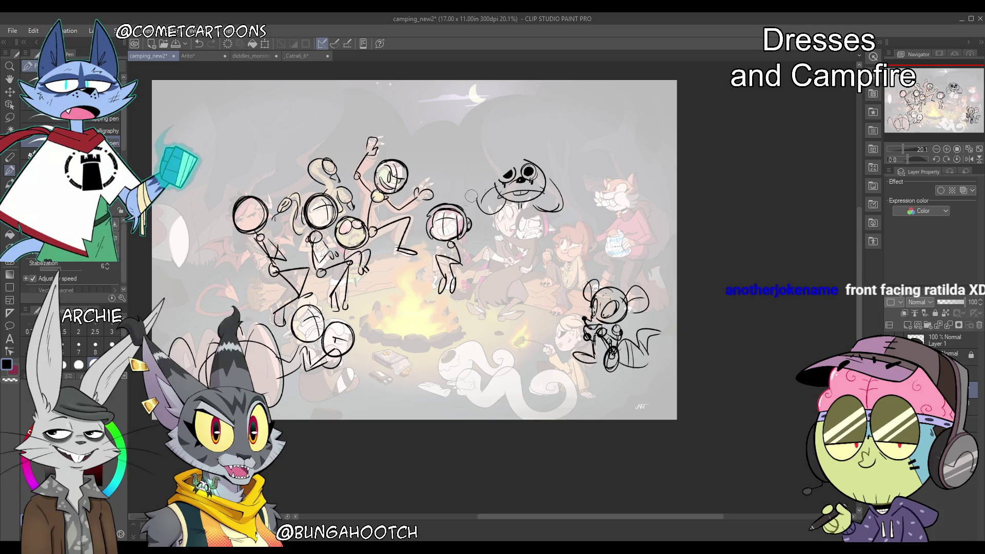
key("Delete")
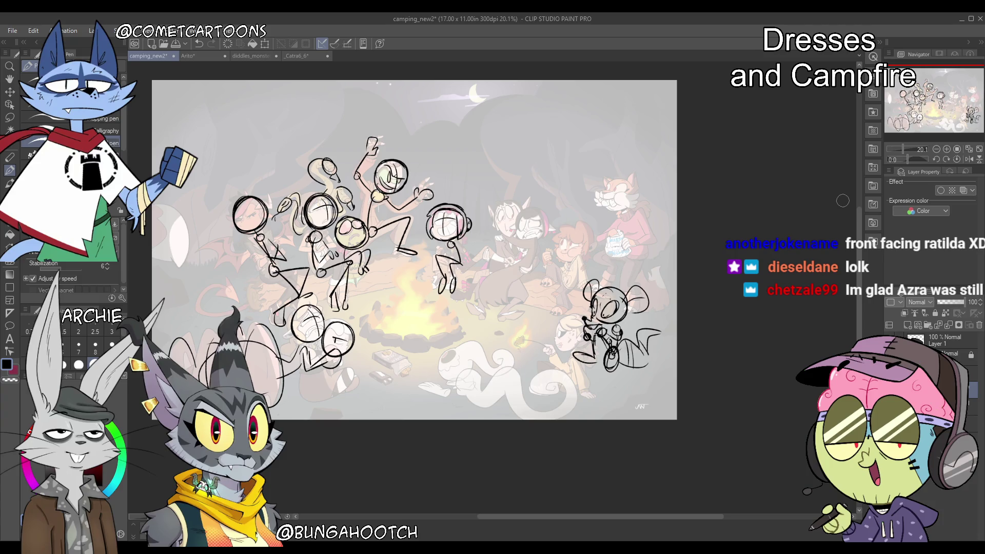
Begin a round head for a new figure over the ghost at bottom centre
left_click_drag(923, 116, 933, 118)
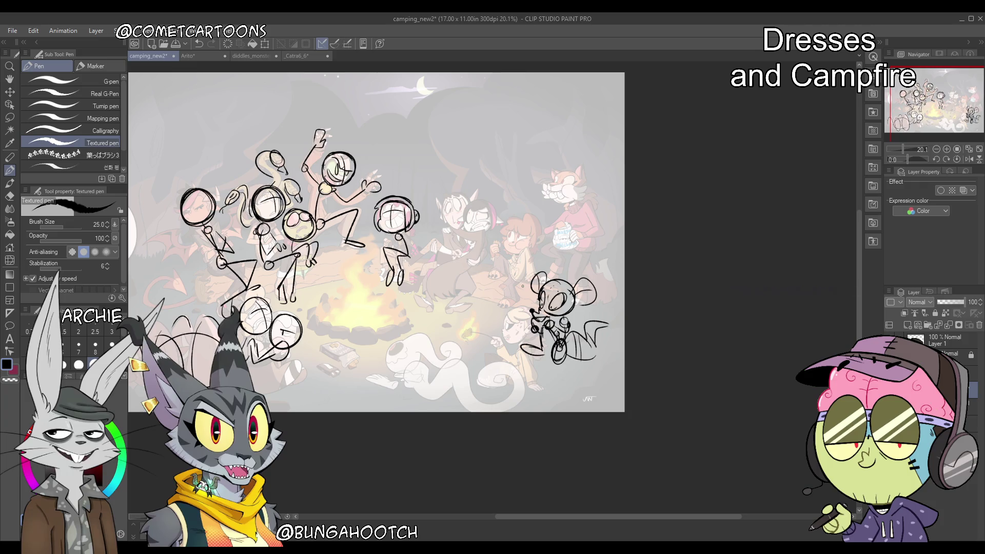
mouse_move(413, 334)
left_mouse_down()
mouse_move(431, 321)
mouse_move(451, 348)
mouse_move(421, 334)
left_mouse_up()
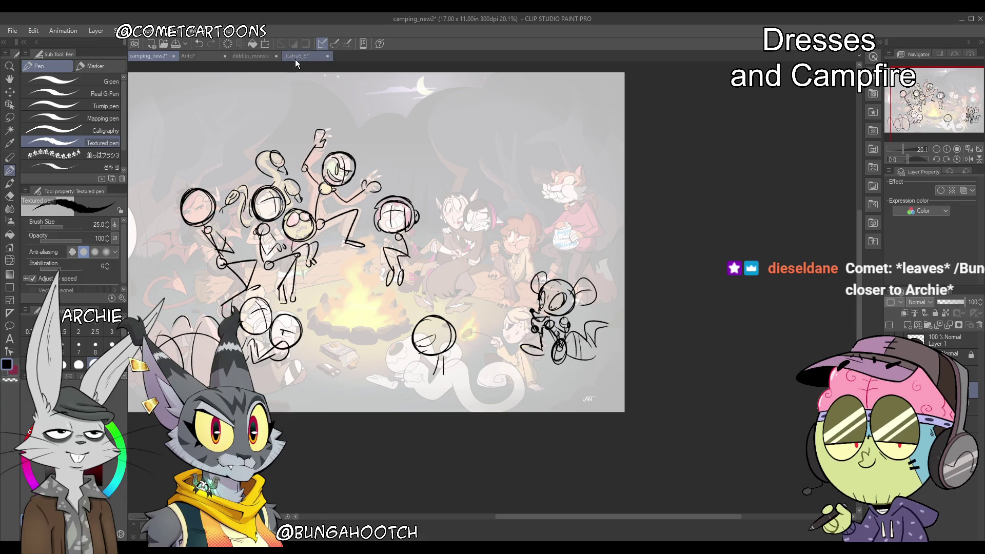
Add ear strokes, a body, a base curve and limbs to the lower-middle figure
left_click_drag(446, 332, 466, 316)
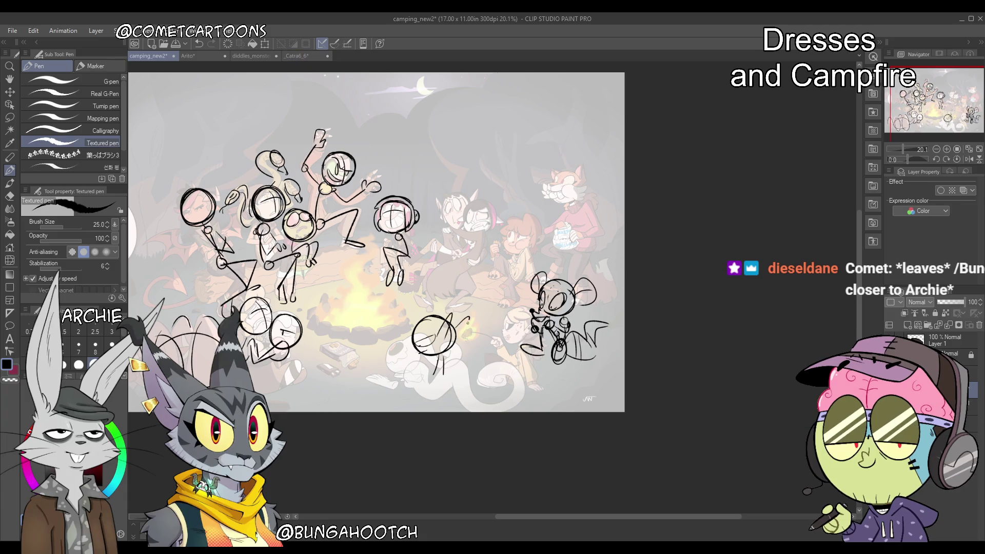
left_click_drag(396, 318, 416, 332)
left_click_drag(435, 368, 428, 384)
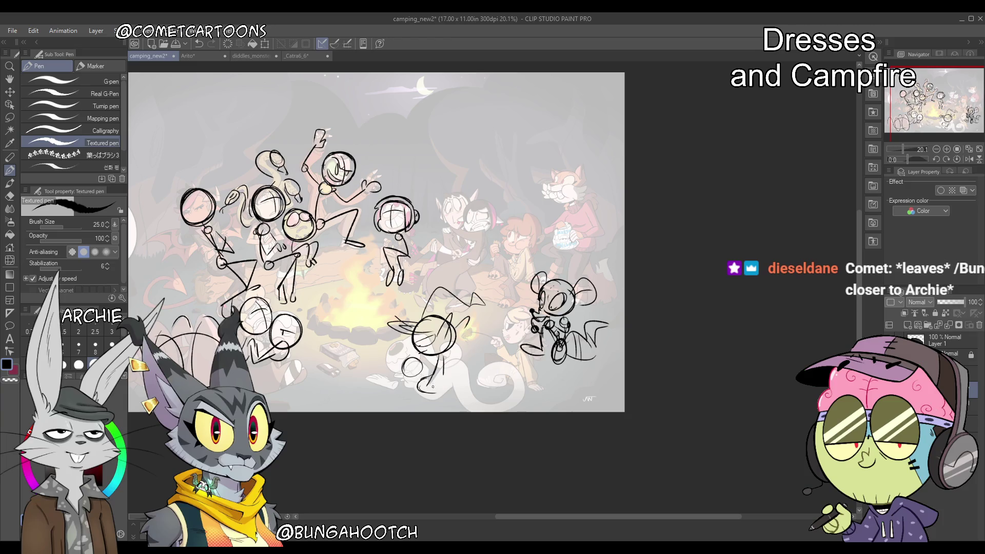
left_click_drag(420, 388, 445, 389)
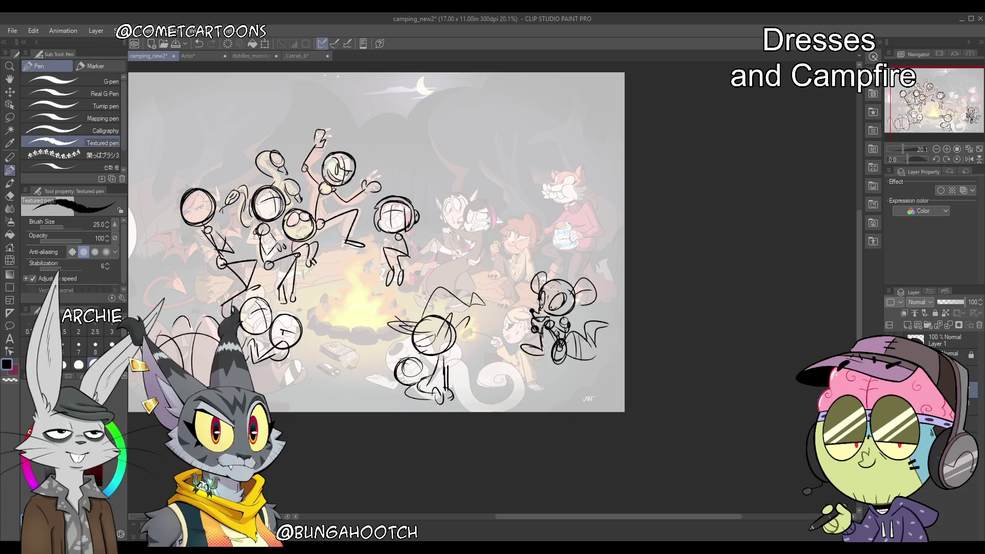
left_click_drag(417, 354, 407, 358)
mouse_move(436, 363)
left_mouse_down()
mouse_move(410, 374)
mouse_move(421, 363)
mouse_move(446, 392)
left_mouse_up()
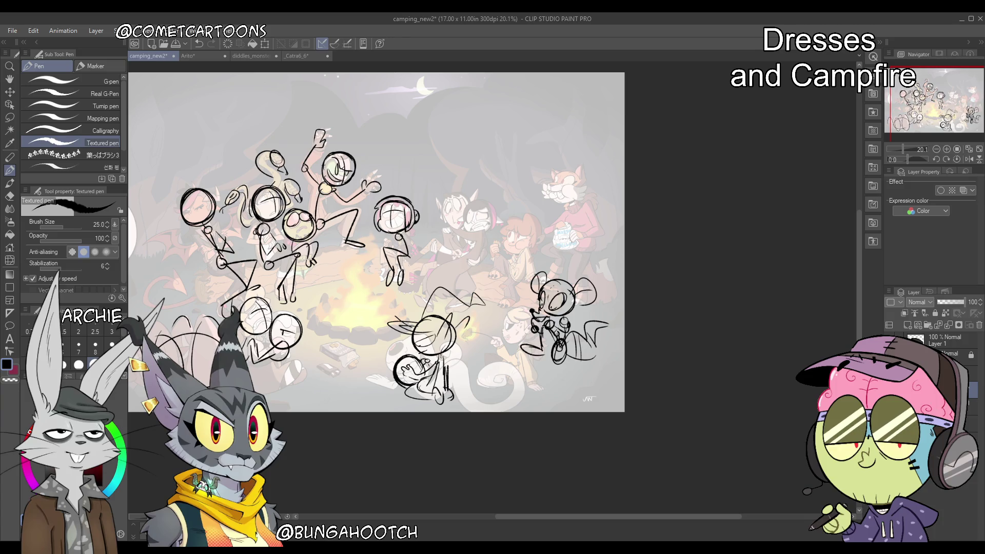
left_click_drag(464, 359, 454, 405)
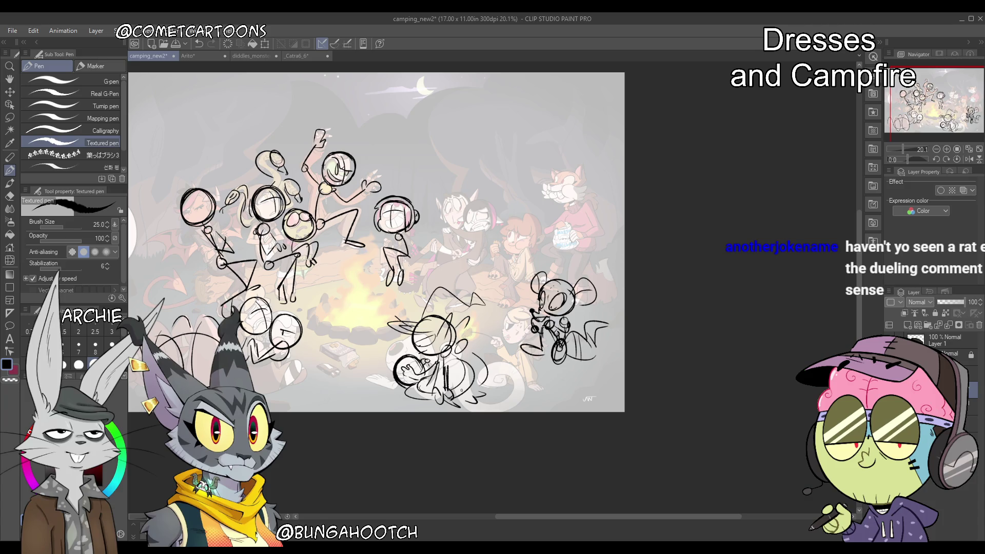
Extend strokes into the figure's body, undo a stray head over the fox, and add a hand stroke
left_click_drag(616, 518, 579, 518)
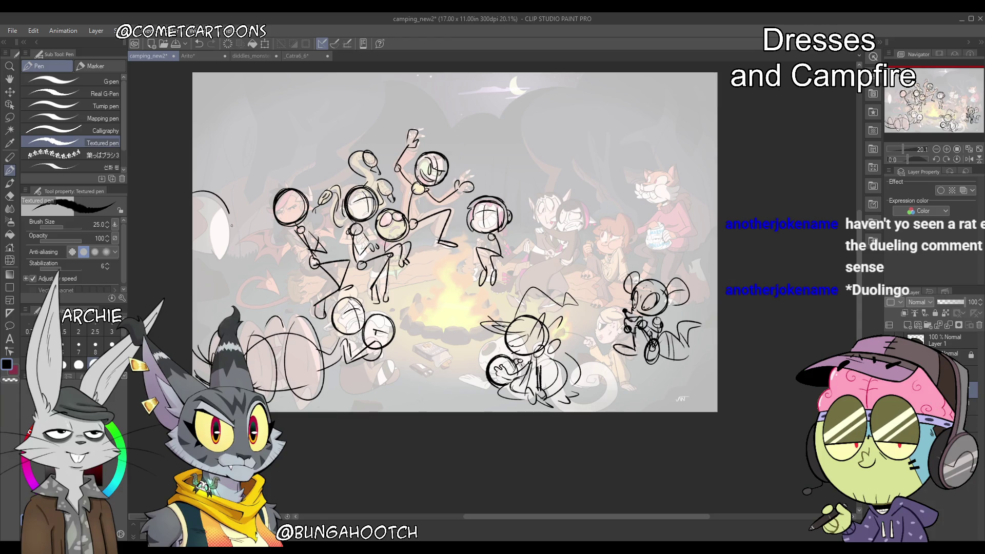
left_click_drag(231, 225, 195, 249)
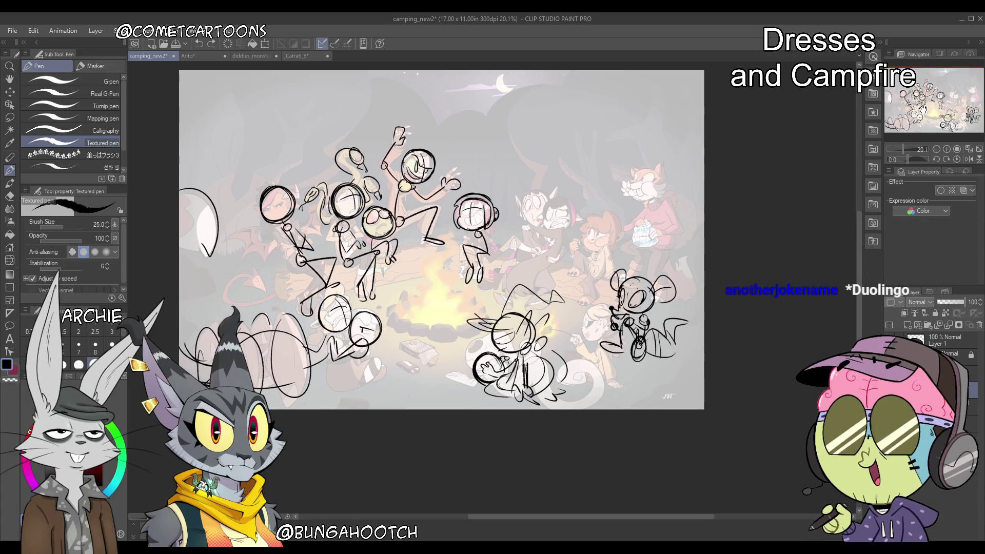
left_click_drag(645, 169, 645, 167)
key("ctrl+z")
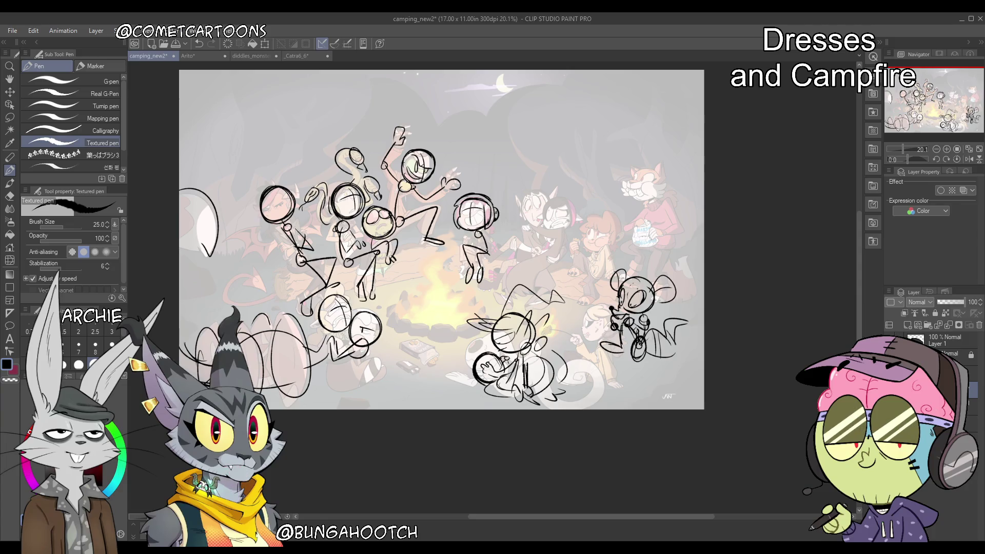
mouse_move(469, 249)
left_mouse_down()
mouse_move(487, 253)
mouse_move(482, 266)
left_mouse_up()
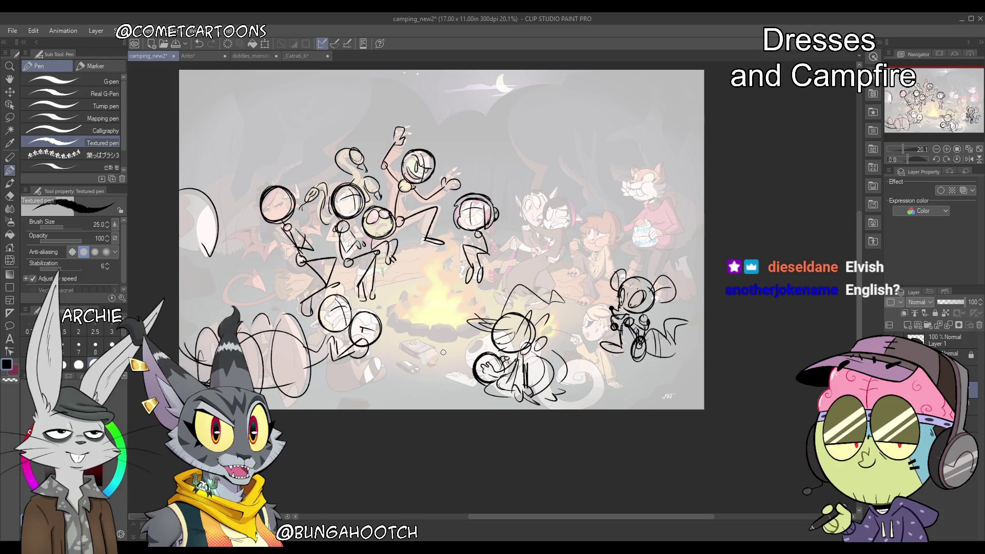
Lasso the cat sketch with its tail, move it left, tilt it slightly, and deselect
key("m")
mouse_move(532, 271)
left_mouse_down()
mouse_move(476, 413)
mouse_move(564, 277)
mouse_move(536, 263)
left_mouse_up()
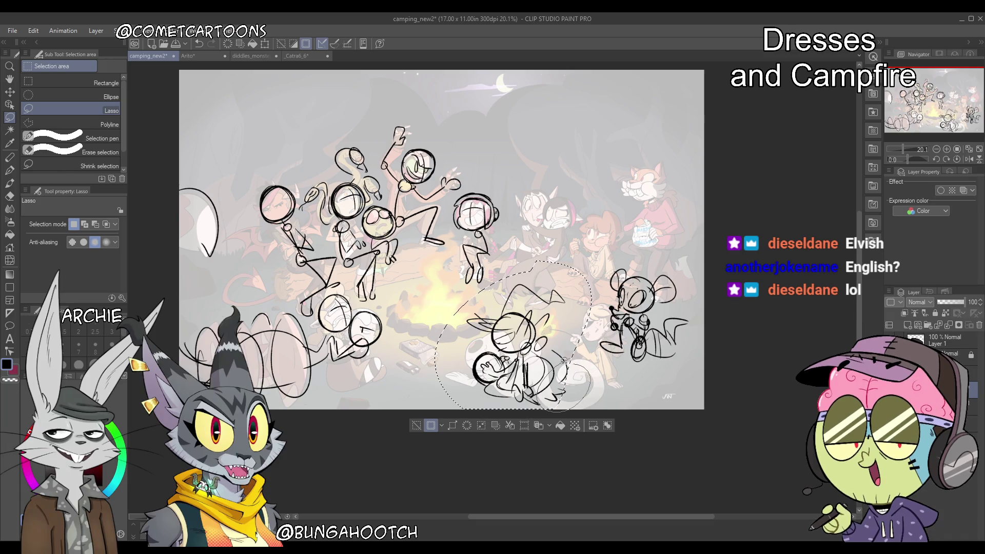
mouse_move(563, 361)
left_mouse_down()
mouse_move(572, 356)
mouse_move(564, 359)
left_mouse_up()
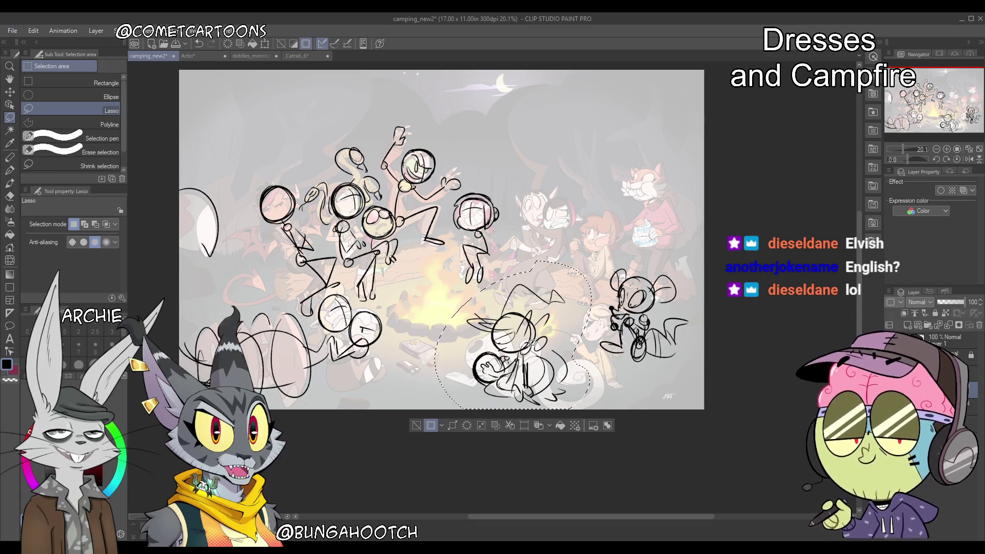
key("ctrl+t")
key("Return")
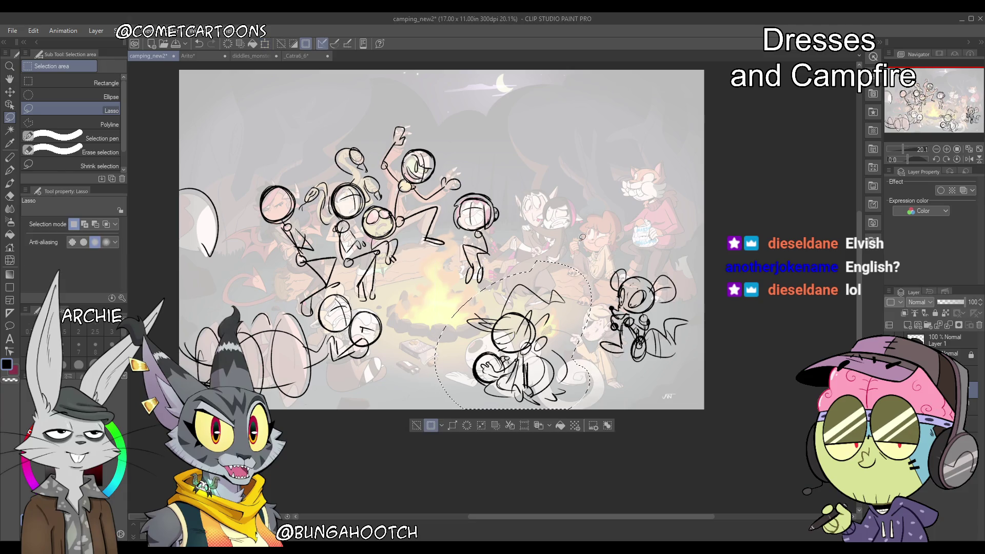
key("k")
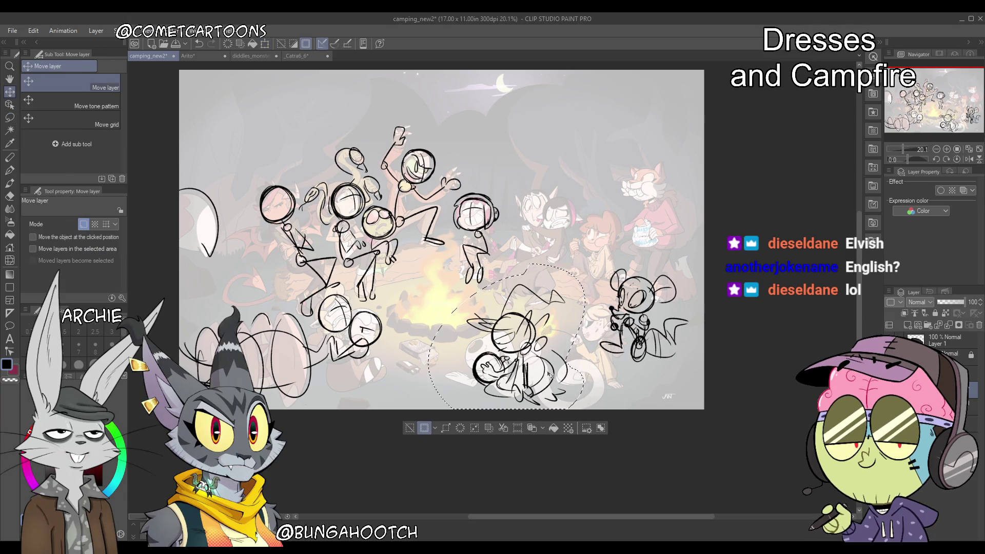
left_click_drag(540, 372, 509, 371)
left_click_drag(574, 376, 528, 392)
key("ctrl+t")
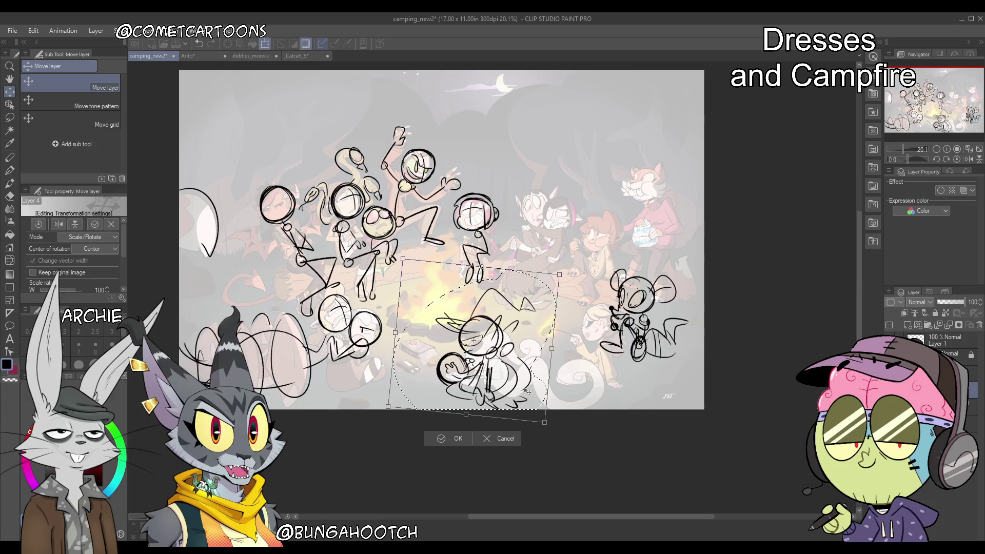
key("Return")
key("ctrl+d")
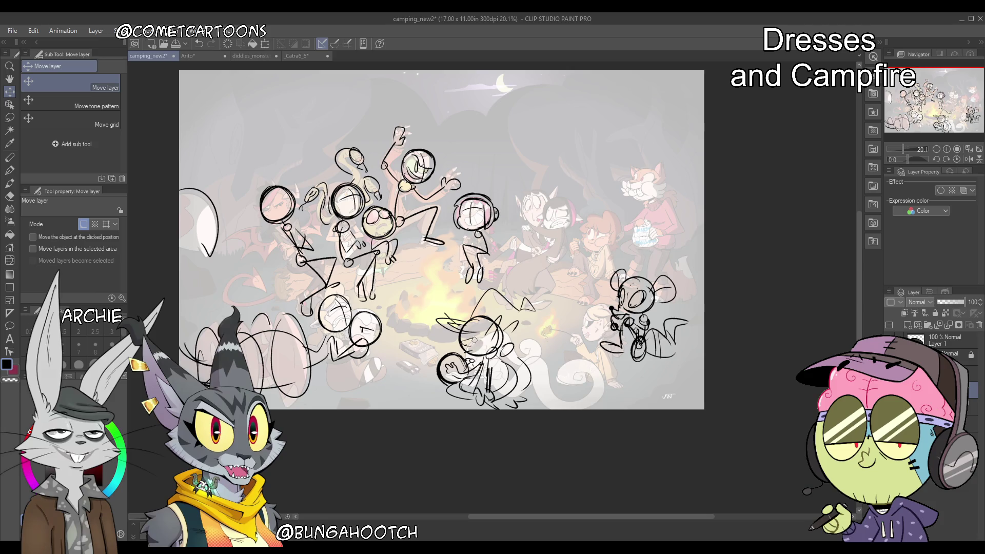
Add a line across the cat's head and sketch a round head right of the headphone figure
key("p")
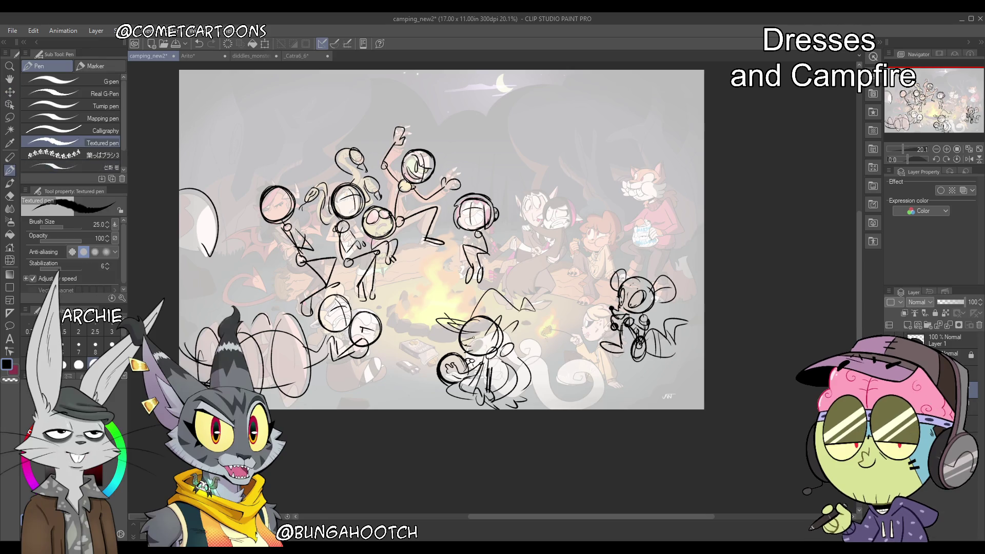
left_click_drag(464, 333, 511, 340)
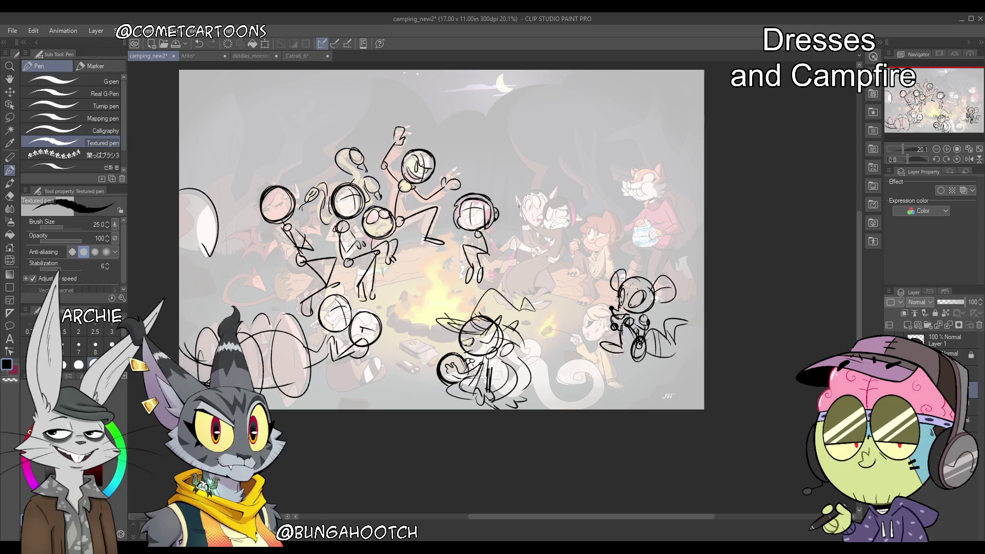
left_click_drag(529, 213, 507, 210)
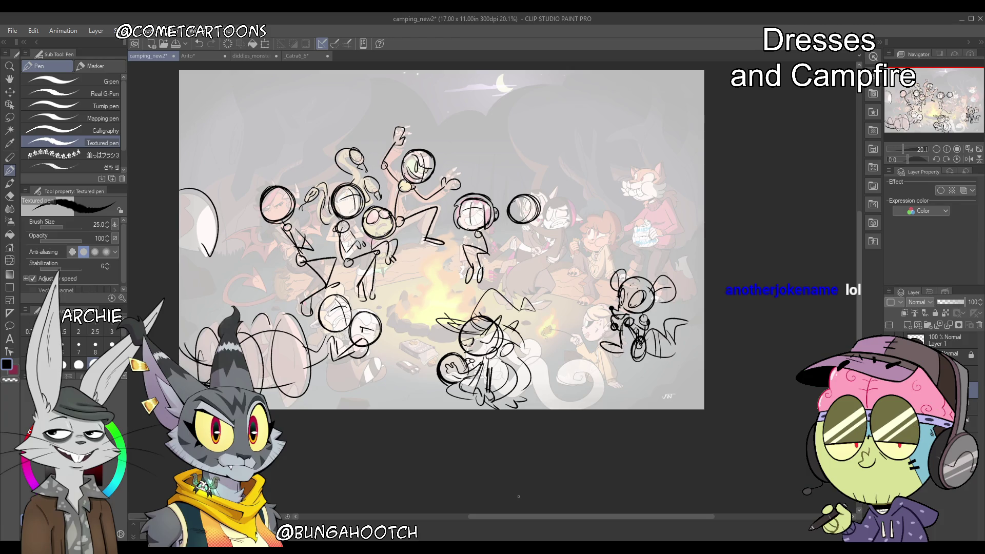
Undo the new round head beside the headphone figure
left_click_drag(955, 118, 957, 120)
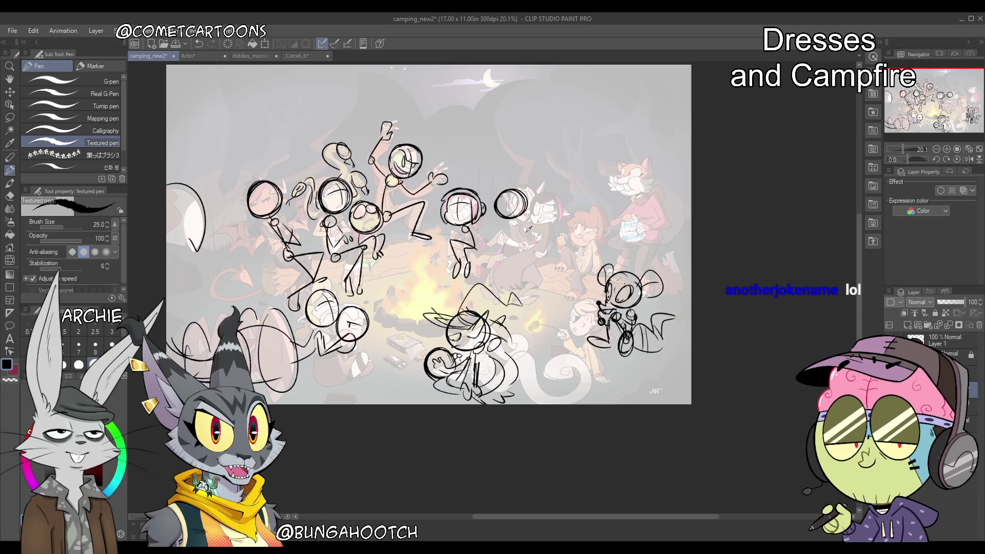
key("ctrl+z")
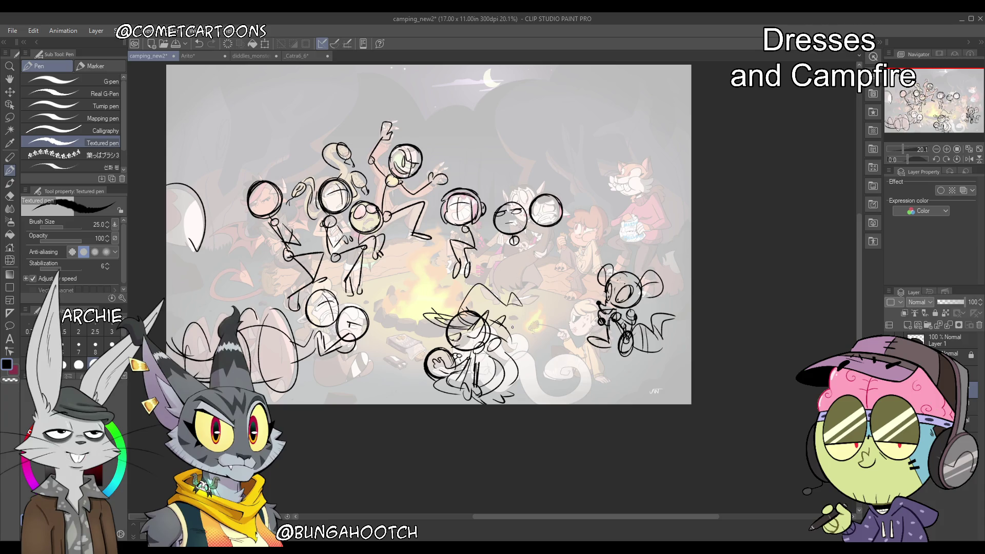
Redraw the round head more boldly and give the small figure a body with leg and foot loops
key("ctrl+z")
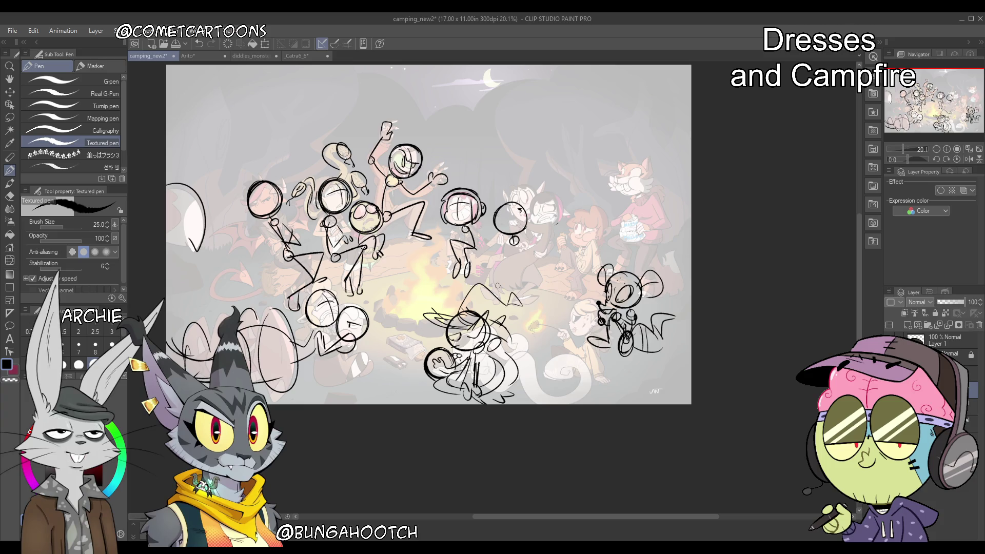
left_click_drag(546, 190, 543, 191)
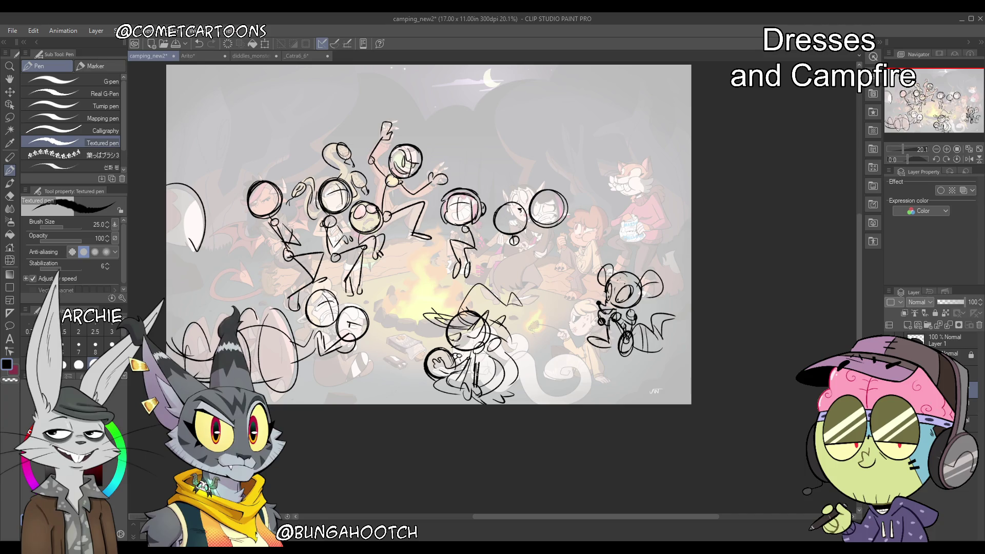
left_click_drag(513, 239, 513, 257)
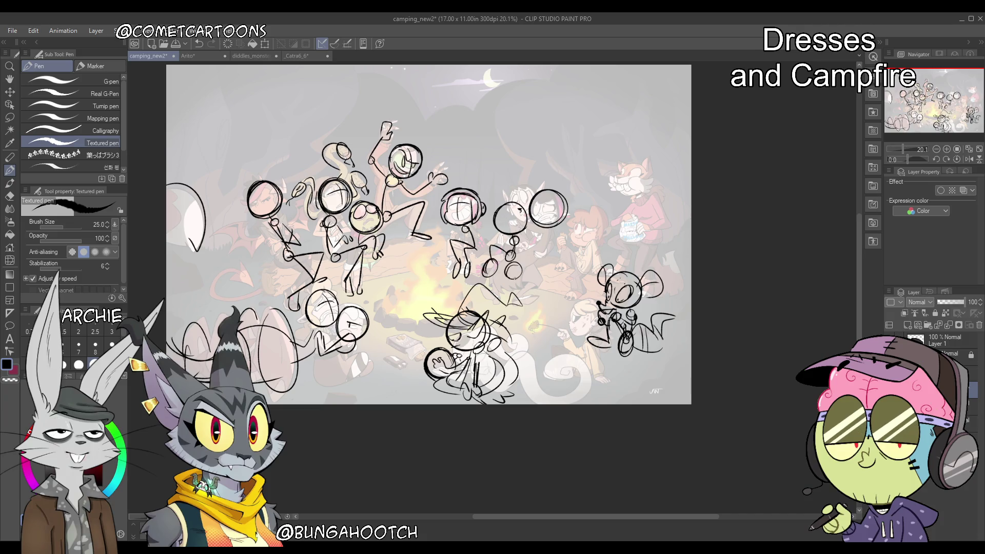
left_click_drag(513, 264, 515, 278)
mouse_move(514, 249)
left_mouse_down()
mouse_move(515, 263)
mouse_move(486, 281)
left_mouse_up()
left_click_drag(517, 235, 518, 277)
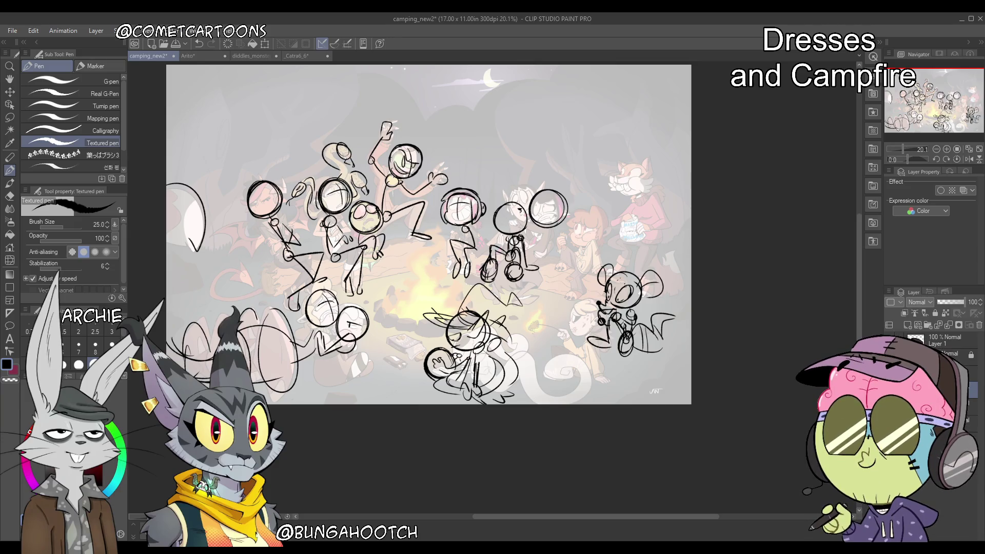
left_click_drag(505, 208, 504, 226)
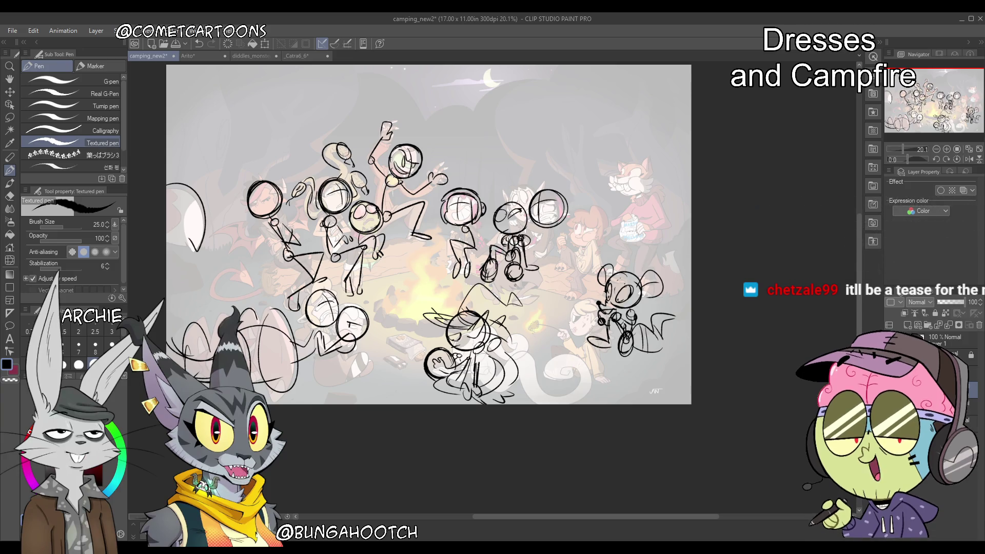
Touch up the round head and leg, then sketch the right character's head and body
mouse_move(544, 196)
left_mouse_down()
mouse_move(534, 221)
mouse_move(561, 197)
mouse_move(531, 202)
left_mouse_up()
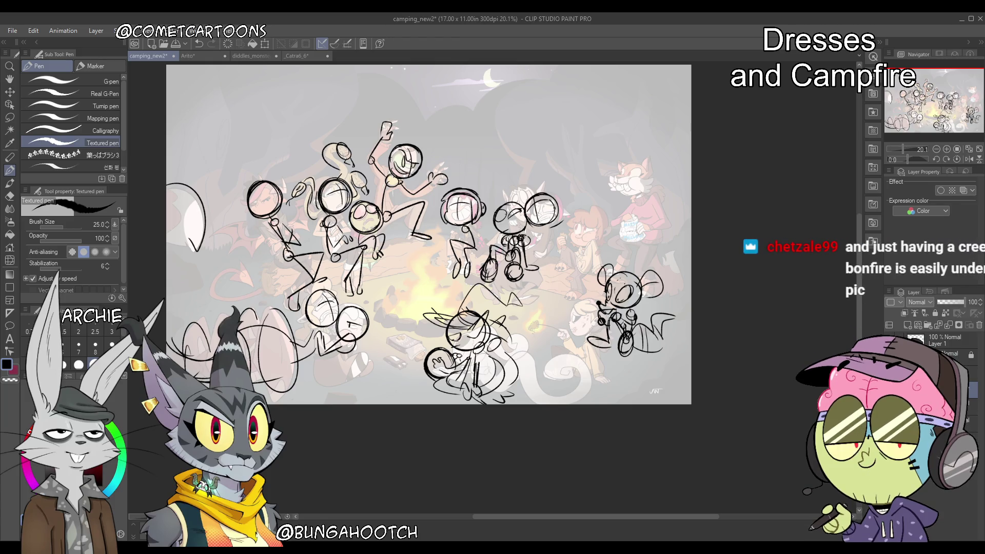
left_click_drag(536, 217, 547, 220)
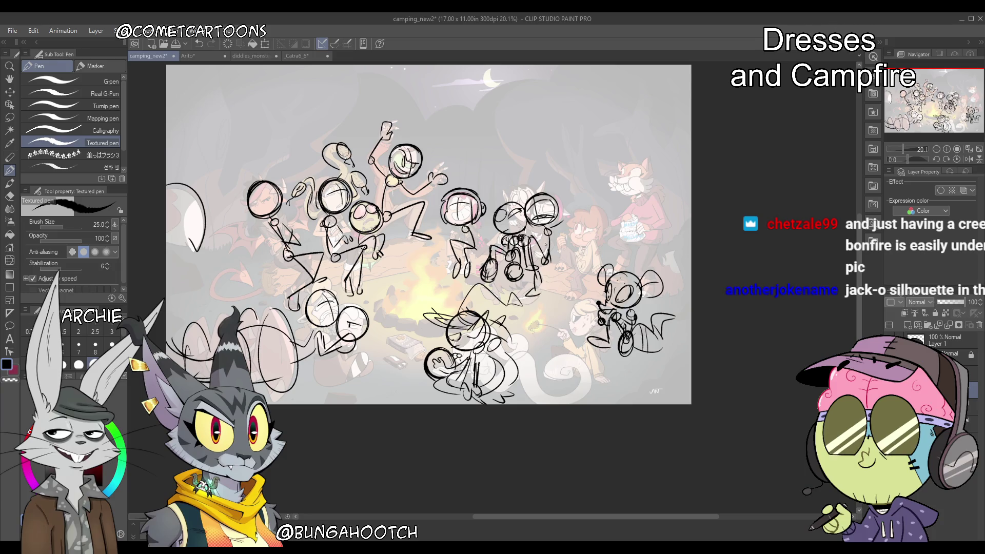
left_click_drag(544, 265, 548, 282)
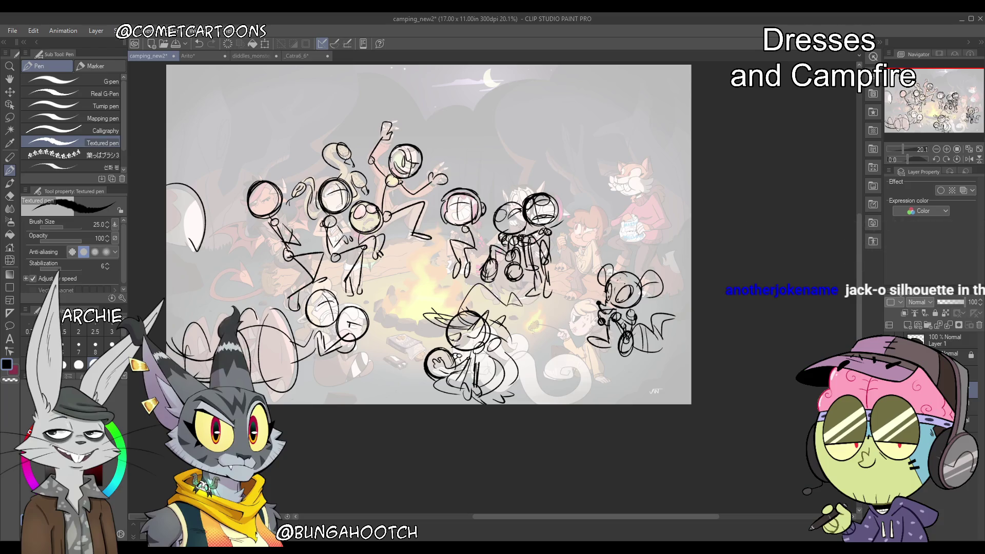
left_click_drag(573, 214, 561, 220)
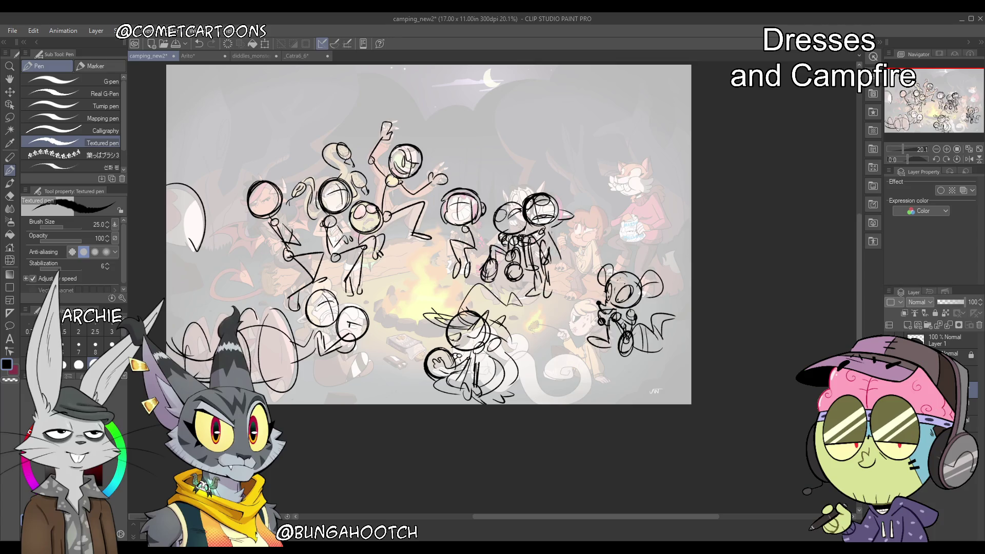
left_click_drag(546, 264, 562, 232)
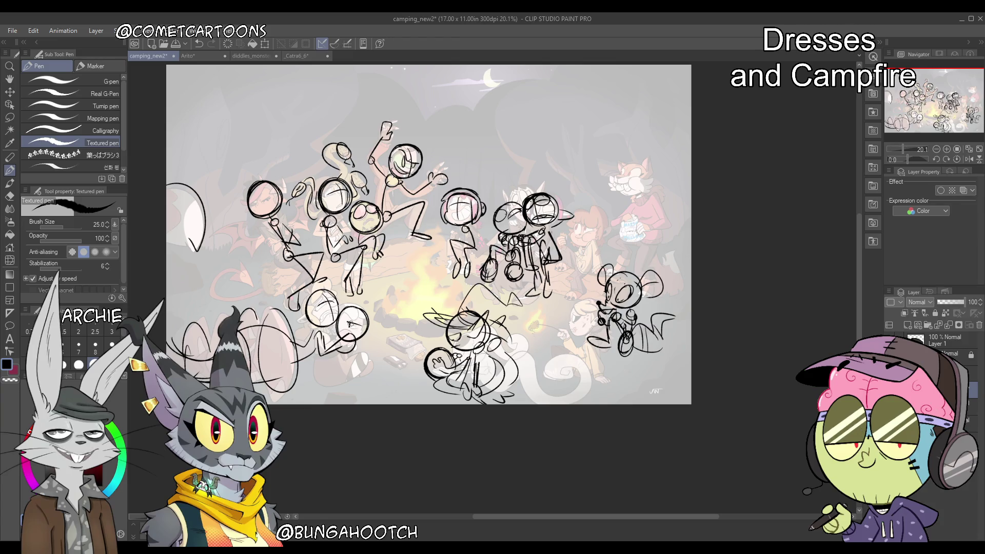
Move to a lower layer and draw an eye line on the lower-left character
left_click(949, 408)
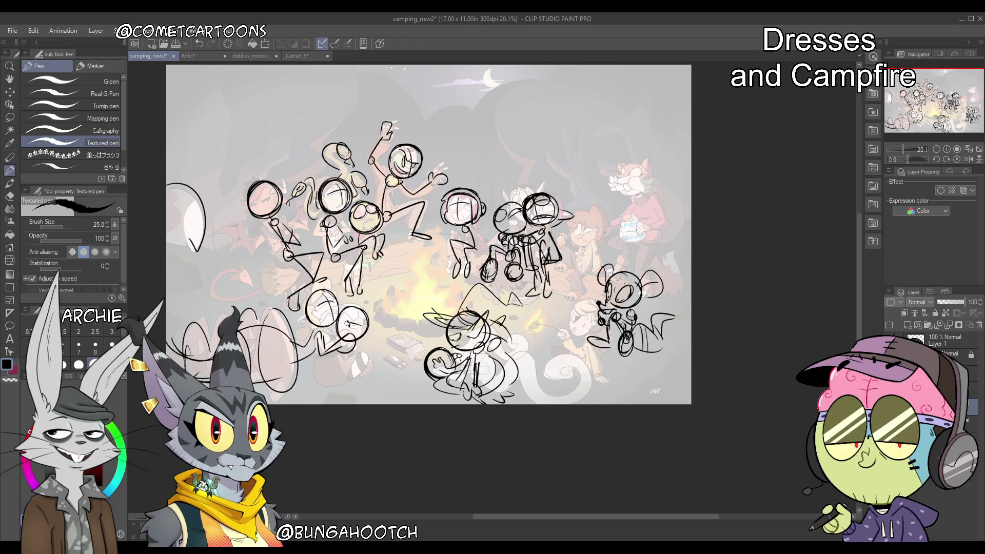
left_click(949, 390)
left_click(949, 423)
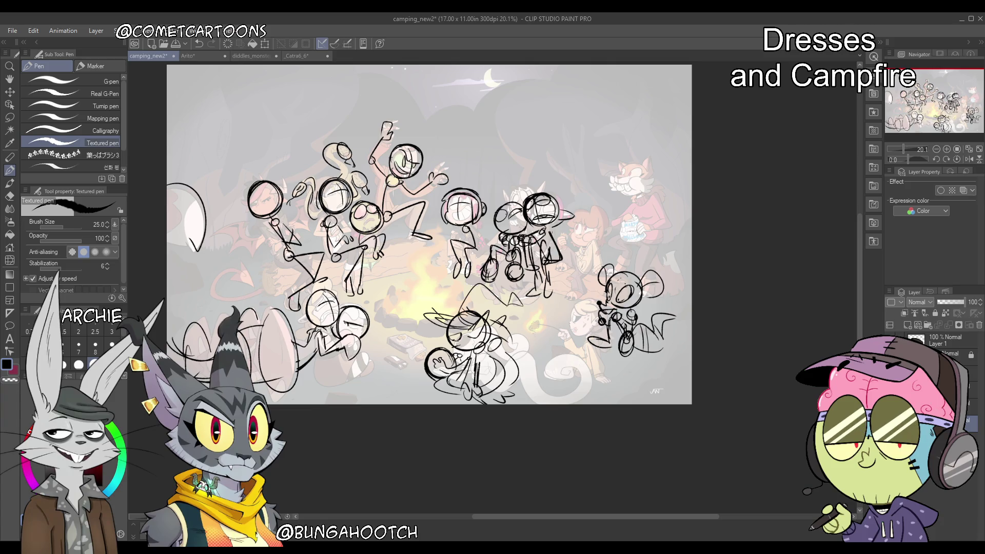
left_click_drag(343, 321, 362, 329)
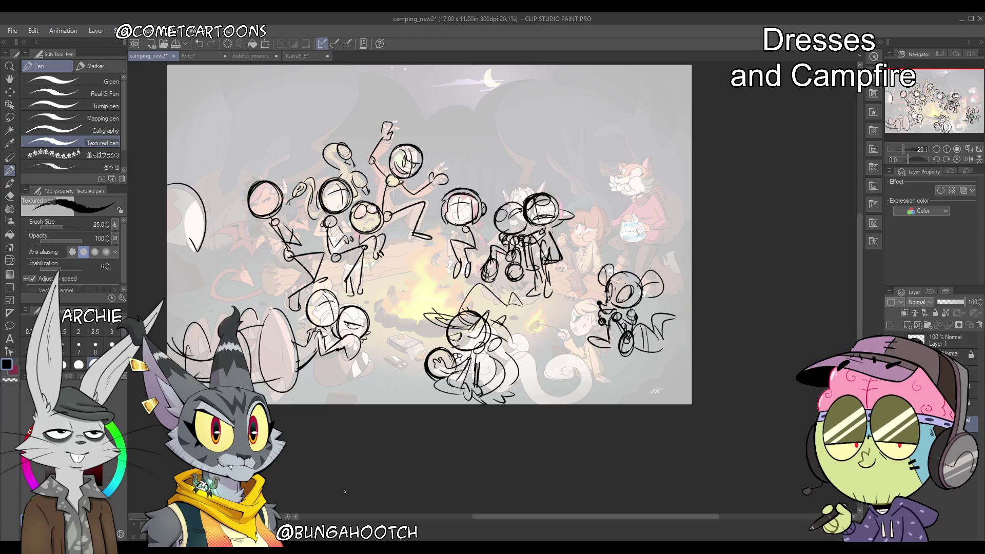
Toggle sketch layers to compare the lower-middle sketch against the right-middle figures
left_click(903, 369)
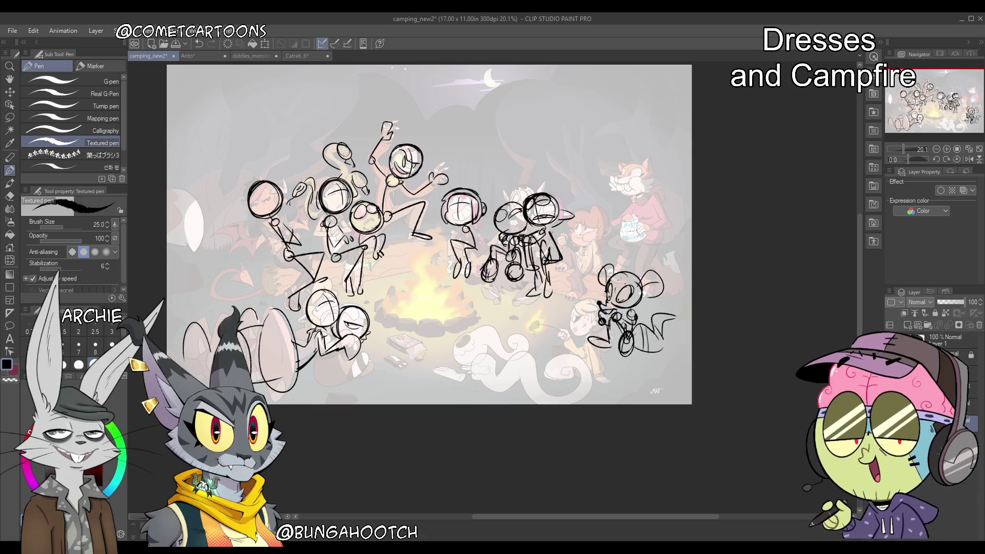
left_click(895, 357)
left_click(895, 340)
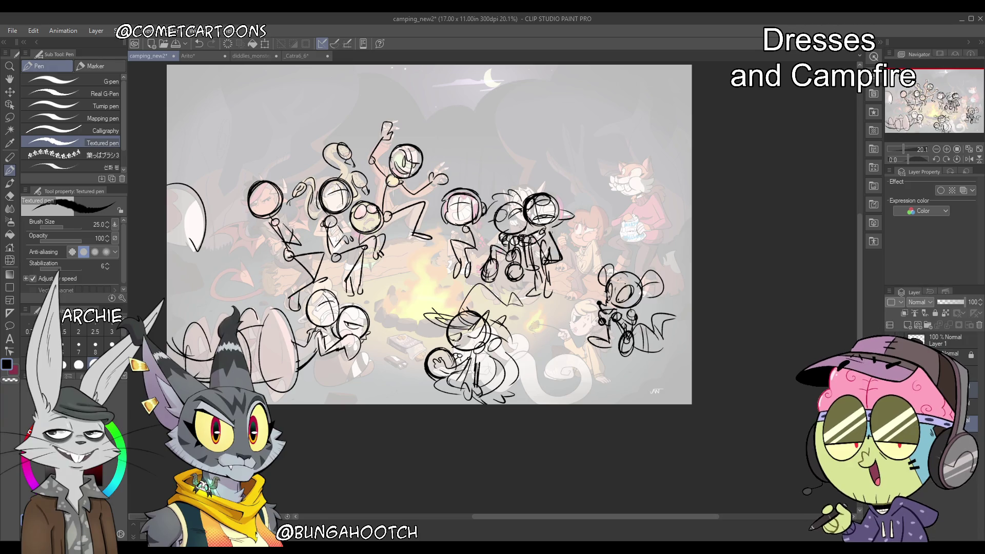
Trial and undo a small circle and a deletion, then draw an oval head right of the pair
mouse_move(370, 308)
left_mouse_down()
mouse_move(382, 299)
mouse_move(375, 314)
left_mouse_up()
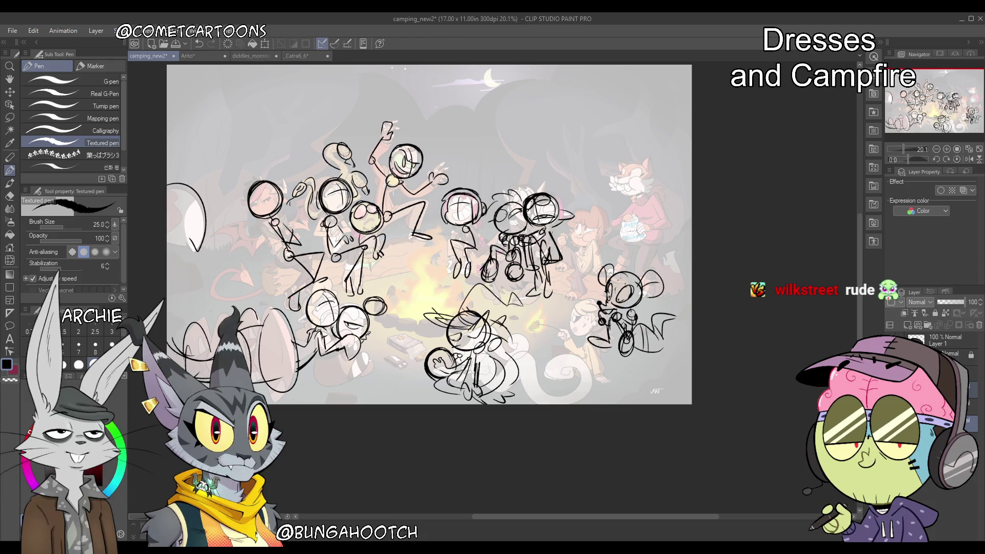
key("ctrl+z")
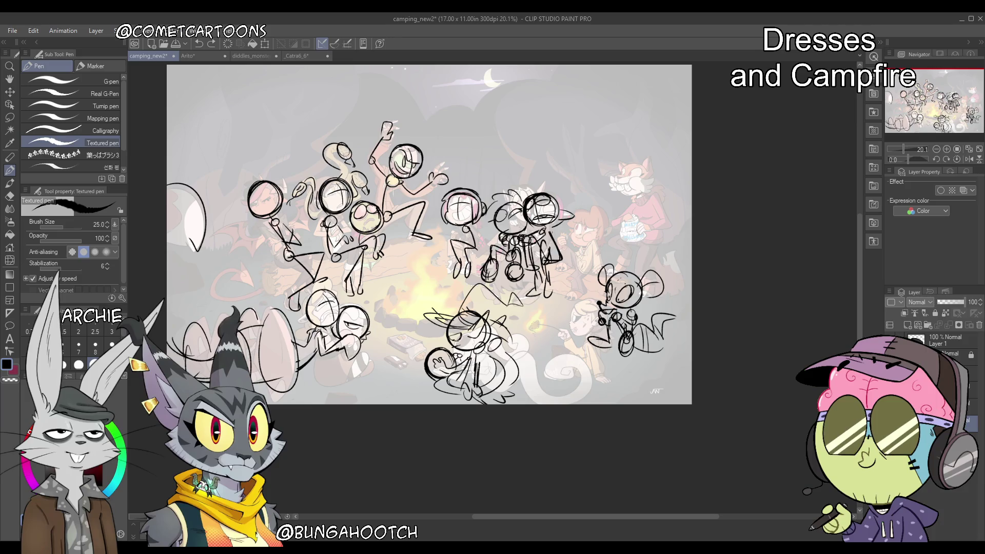
key("Delete")
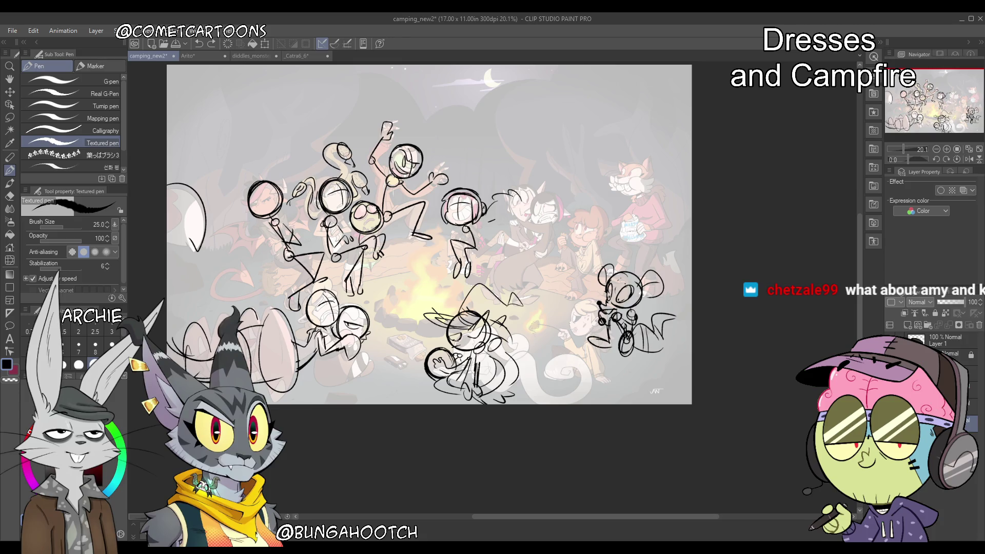
key("ctrl+z")
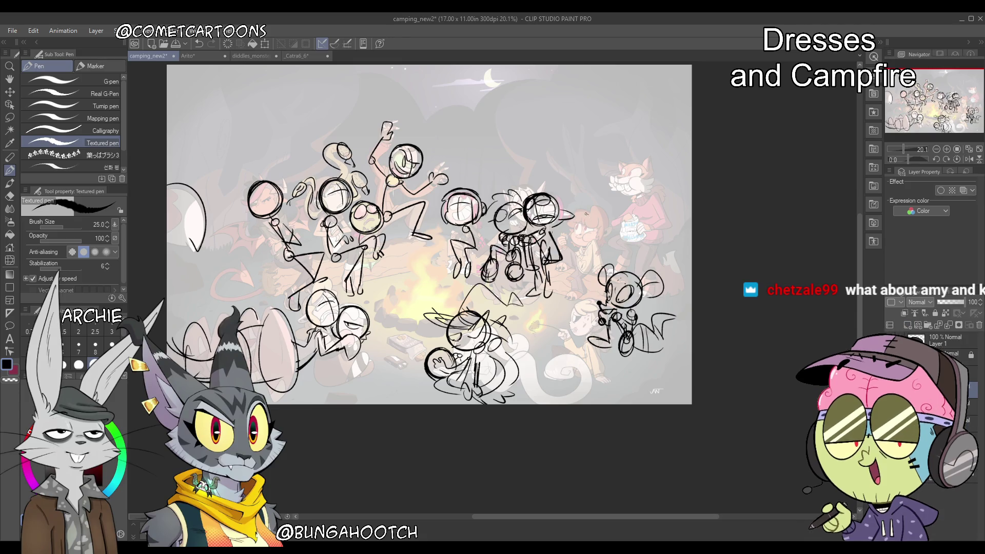
left_click_drag(586, 213, 606, 235)
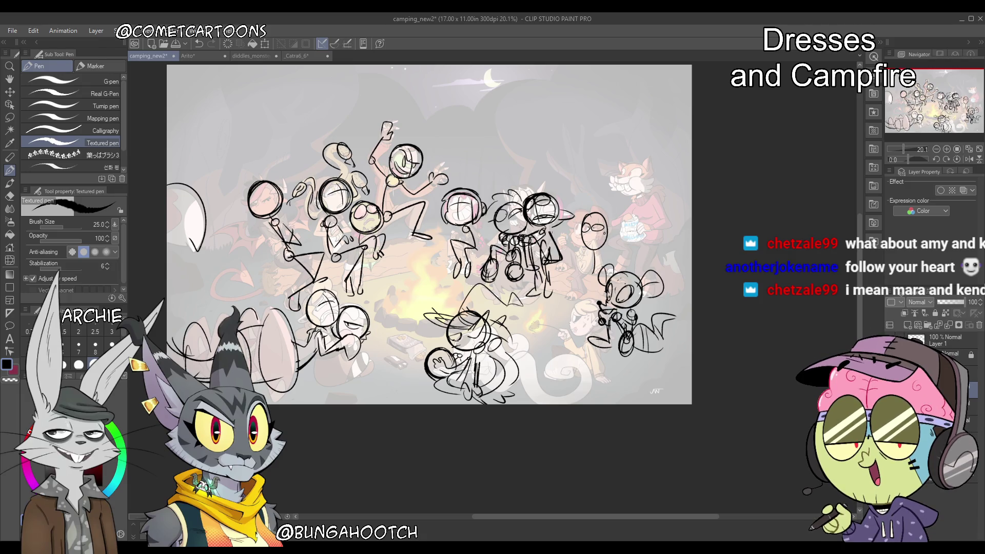
Draw a round head with a closed-eye arc and a wavy line above it, upper right
left_click_drag(610, 129, 597, 150)
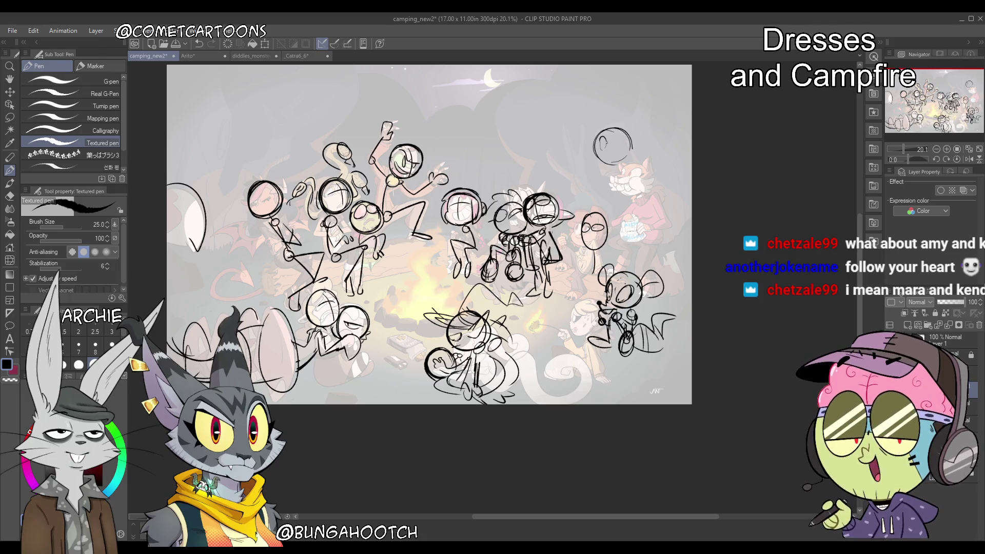
left_click_drag(610, 135, 622, 142)
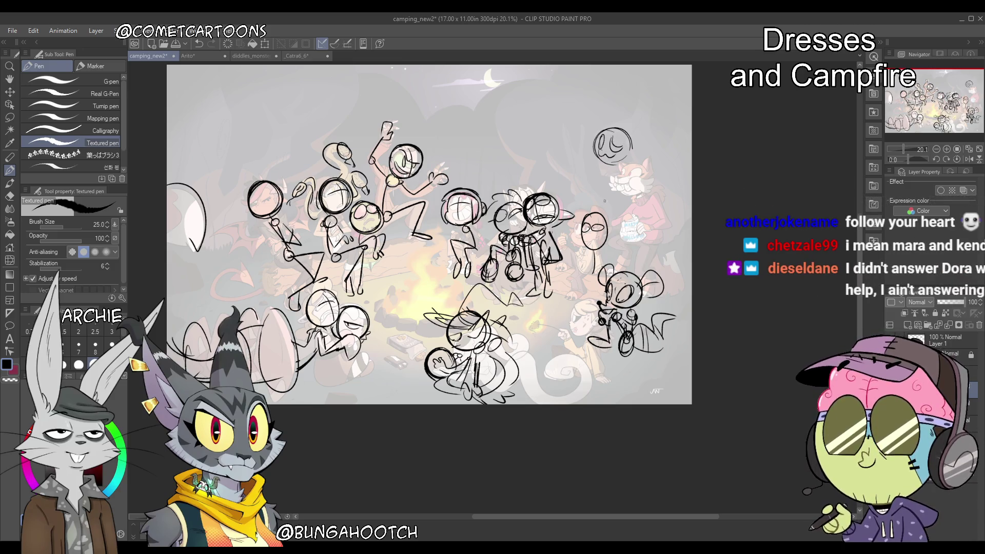
left_click_drag(591, 202, 588, 208)
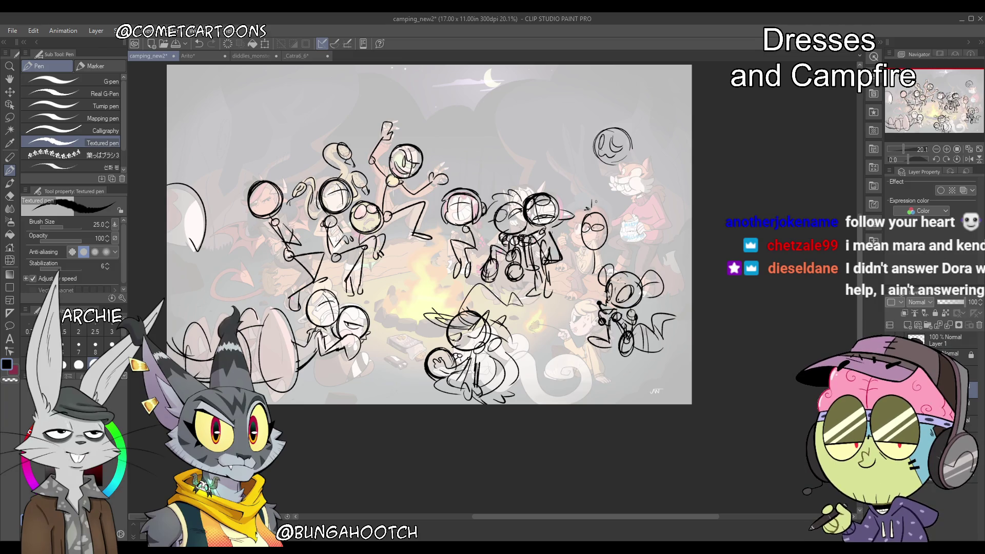
mouse_move(612, 159)
left_mouse_down()
mouse_move(628, 163)
mouse_move(635, 97)
left_mouse_up()
left_click_drag(653, 130, 651, 137)
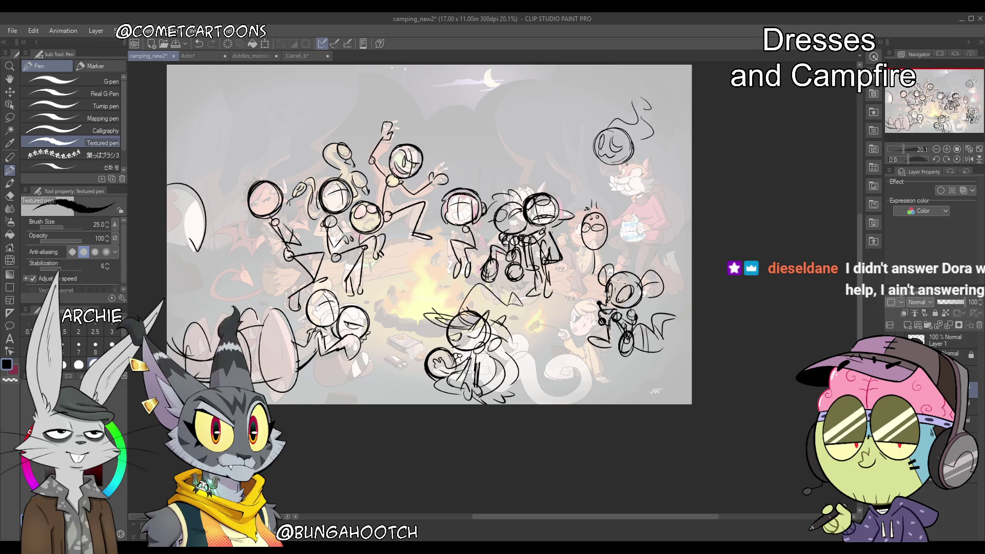
Sketch the floating figure's body, arm and small details, then hide the other rough figures
mouse_move(621, 168)
left_mouse_down()
mouse_move(645, 177)
mouse_move(626, 252)
left_mouse_up()
left_click_drag(639, 218, 651, 249)
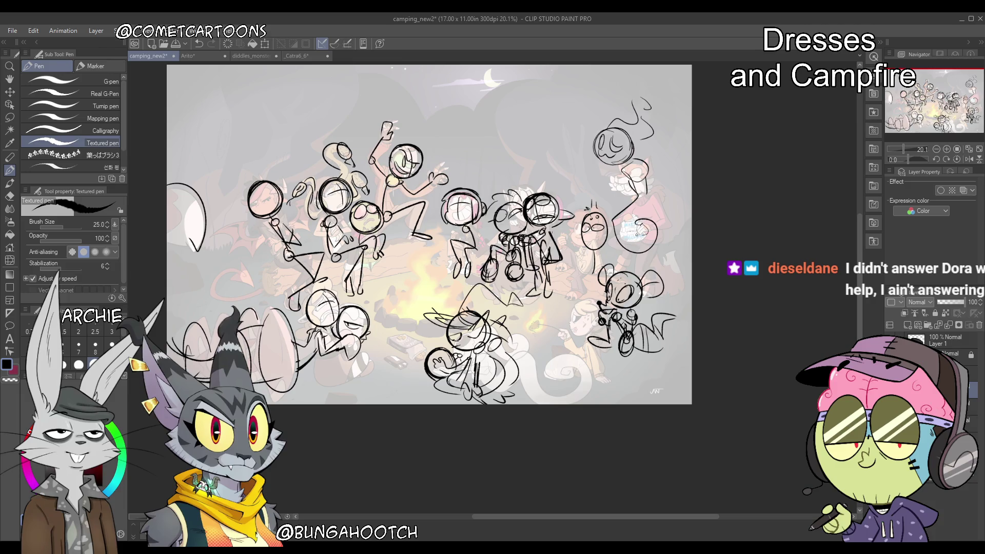
left_click_drag(647, 205, 650, 220)
mouse_move(581, 214)
left_mouse_down()
mouse_move(578, 242)
mouse_move(611, 214)
left_mouse_up()
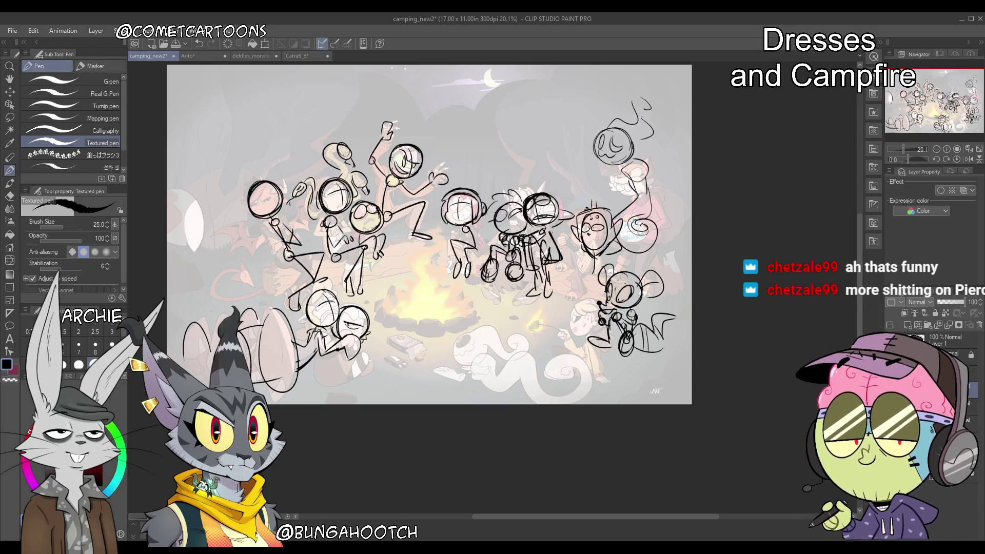
key("Delete")
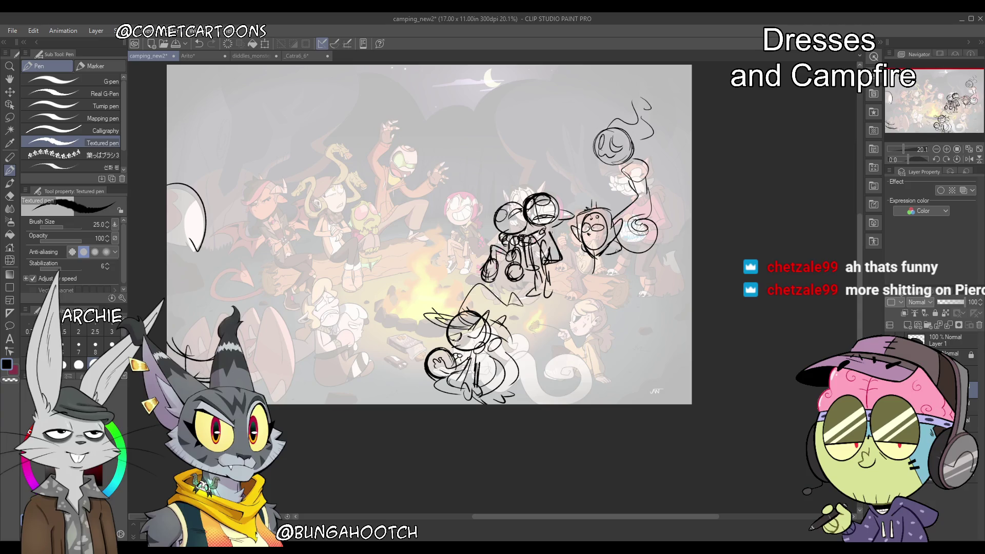
Add body and leg strokes to the right figure, then undo to show all figures
left_click_drag(615, 255, 629, 275)
mouse_move(570, 260)
left_mouse_down()
mouse_move(580, 266)
mouse_move(565, 308)
left_mouse_up()
left_click_drag(579, 272, 586, 305)
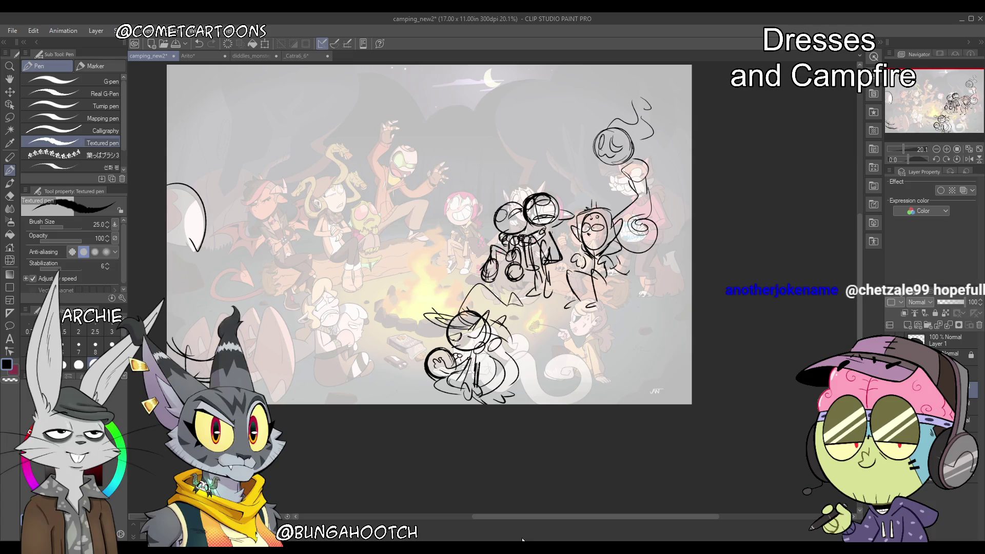
key("ctrl+z")
key("ctrl+z")
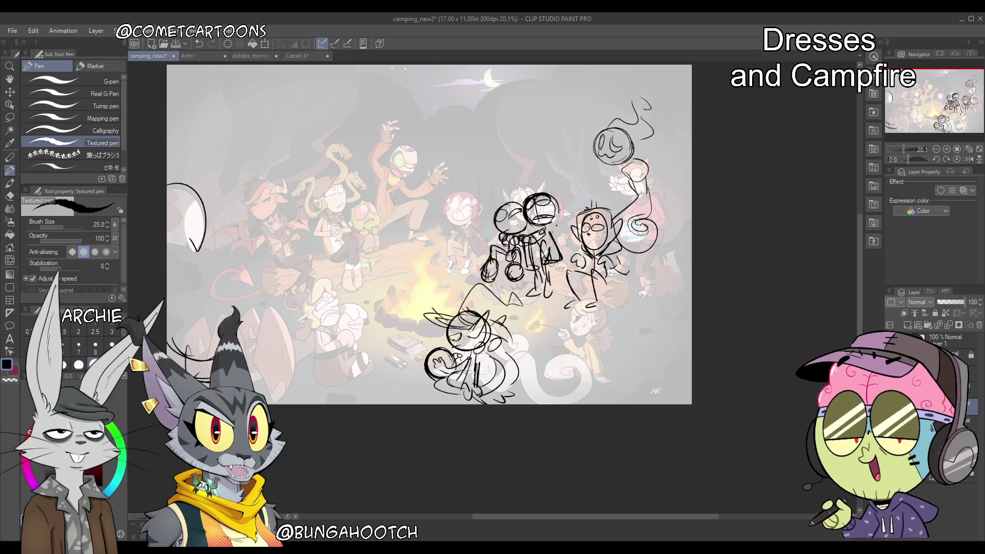
Add a curve over the head, compare with the old art, and flip the central pair horizontally
mouse_move(547, 188)
left_mouse_down()
mouse_move(520, 196)
mouse_move(557, 224)
left_mouse_up()
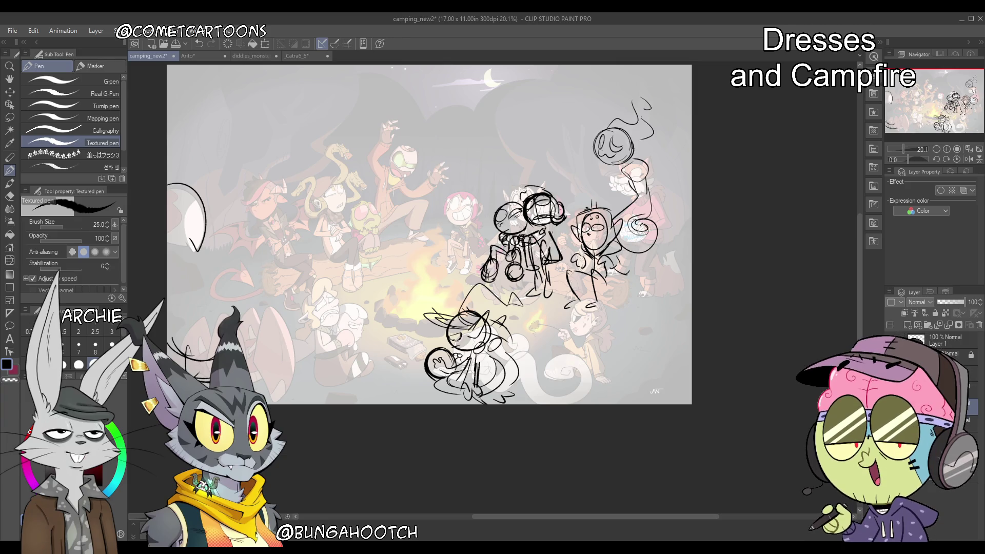
key("Delete")
key("ctrl+z")
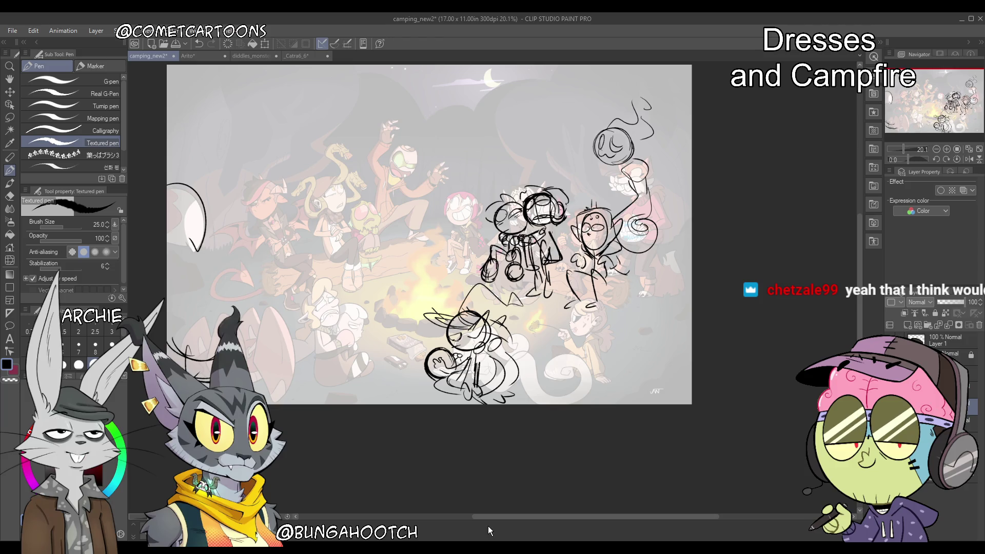
key("ctrl+z")
key("ctrl+t")
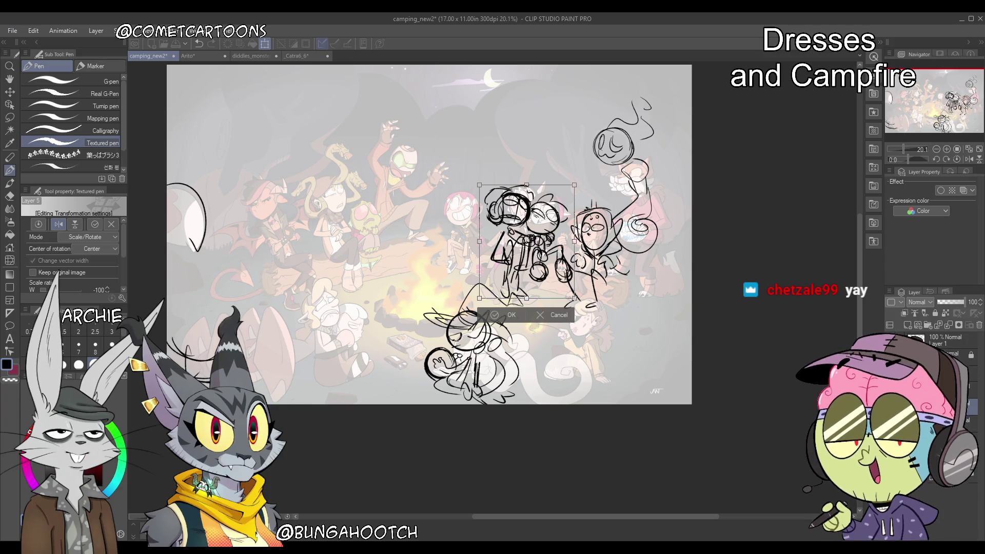
Move the mirrored pair left of the campfire, commit it, and add a stroke beside the head
mouse_move(559, 262)
left_mouse_down()
mouse_move(395, 255)
mouse_move(395, 266)
left_mouse_up()
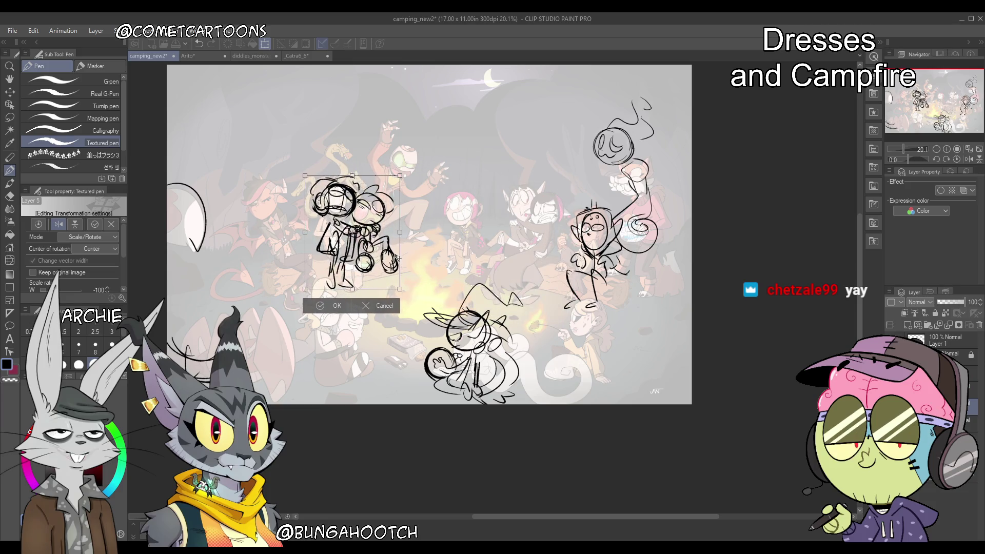
key("Return")
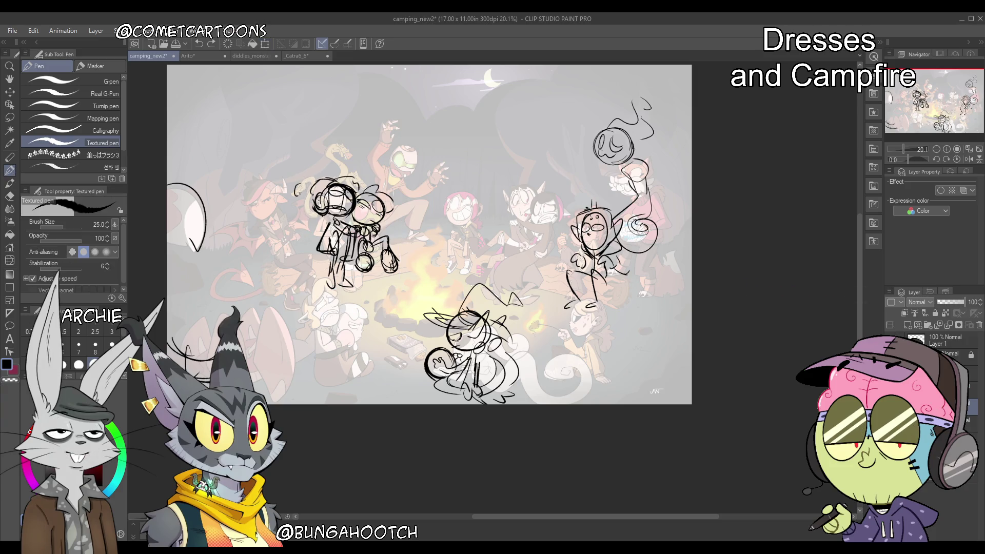
left_click_drag(307, 181, 294, 200)
key("Delete")
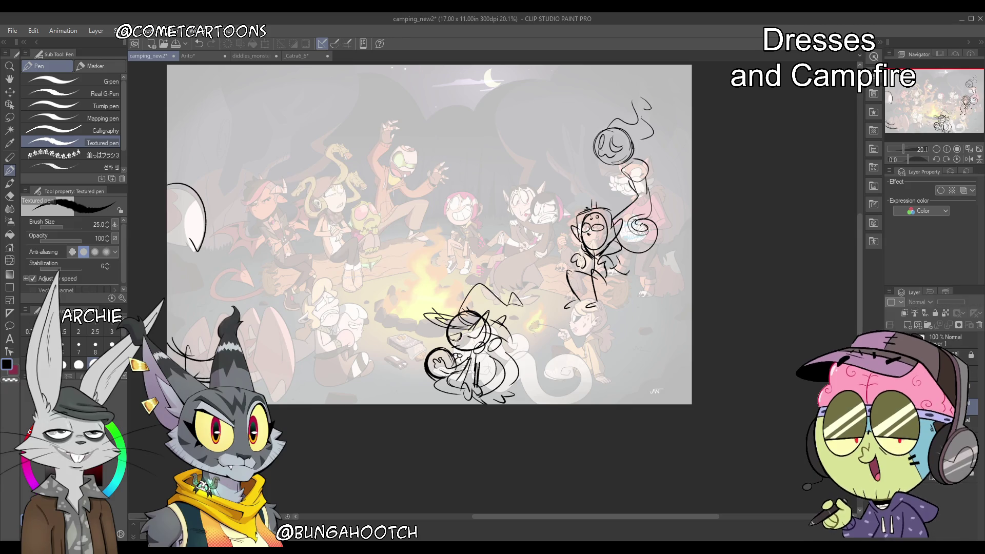
key("ctrl+z")
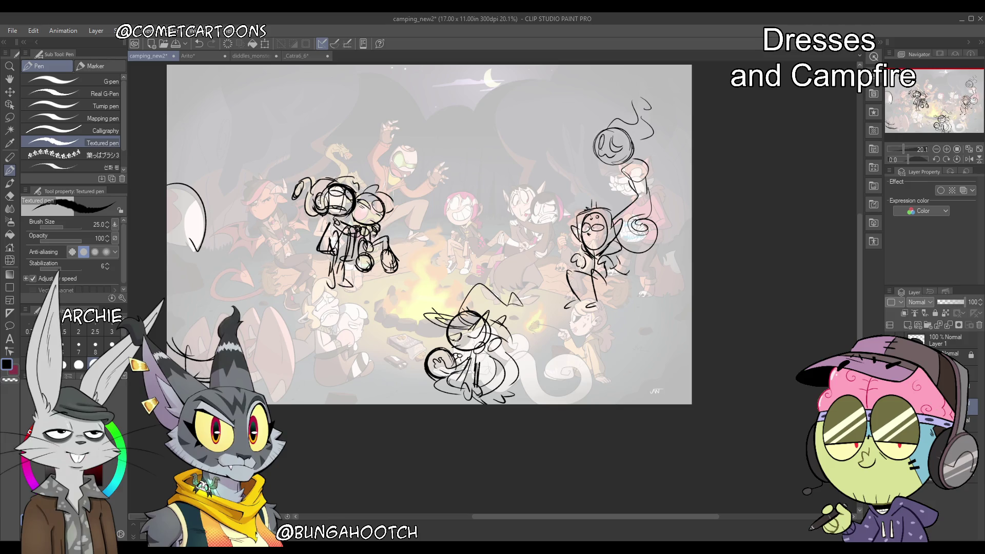
Lasso the upper part of the left sketch and shift it slightly up and right
key("m")
mouse_move(338, 172)
left_mouse_down()
mouse_move(306, 226)
mouse_move(365, 174)
mouse_move(354, 163)
left_mouse_up()
key("k")
left_click_drag(347, 213, 355, 192)
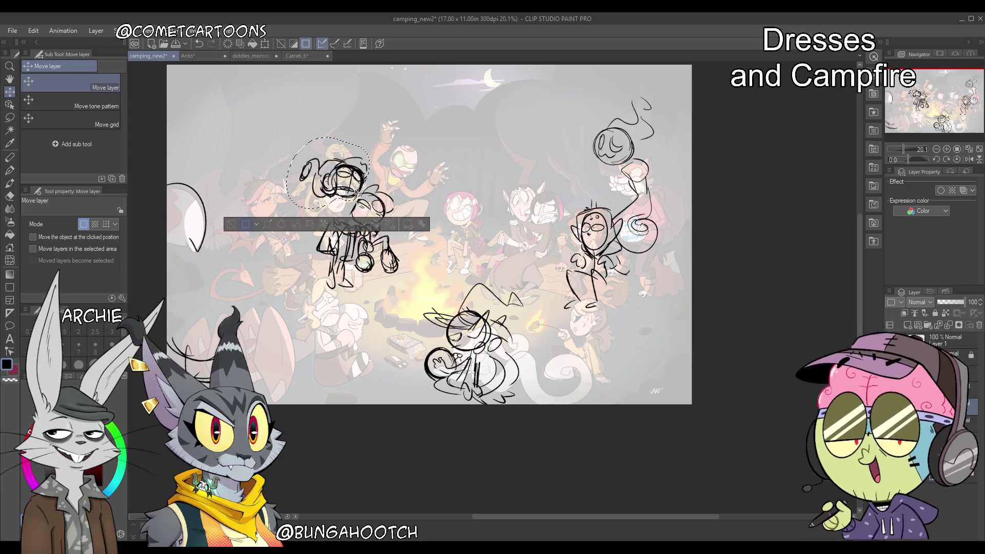
key("ctrl+d")
key("p")
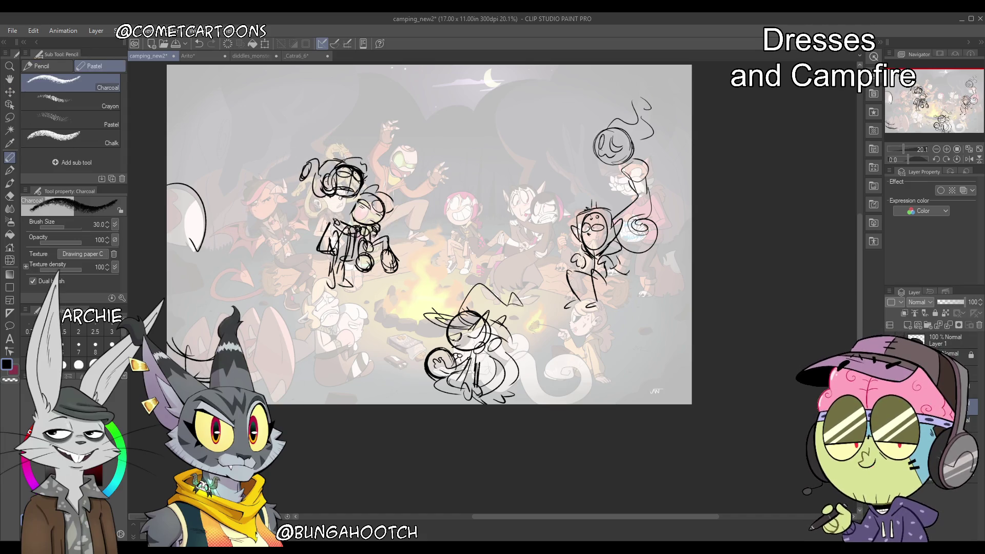
Redraw the vertical stroke and a short stroke on the left figure with the Textured pen
key("p")
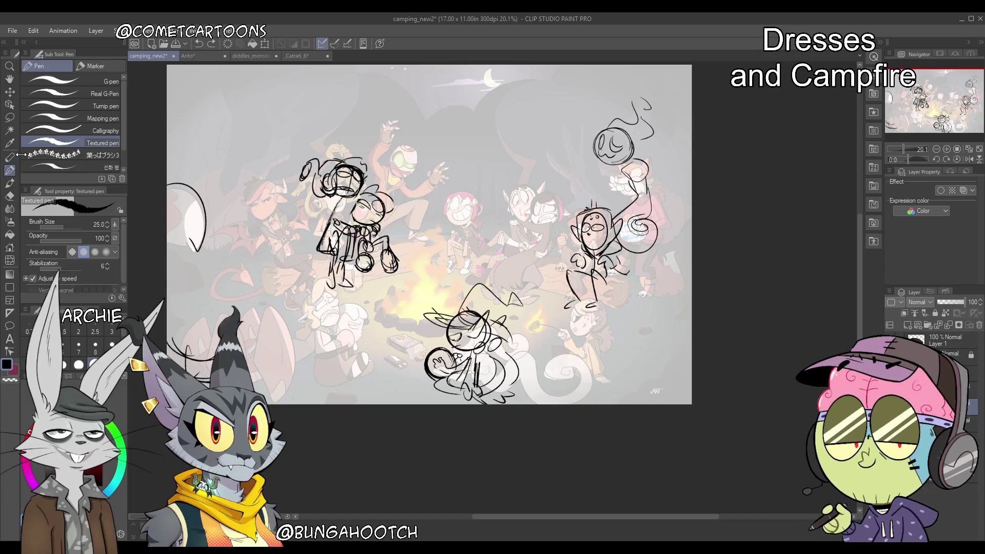
key("ctrl+z")
left_click_drag(342, 198, 335, 244)
left_click_drag(342, 193, 329, 224)
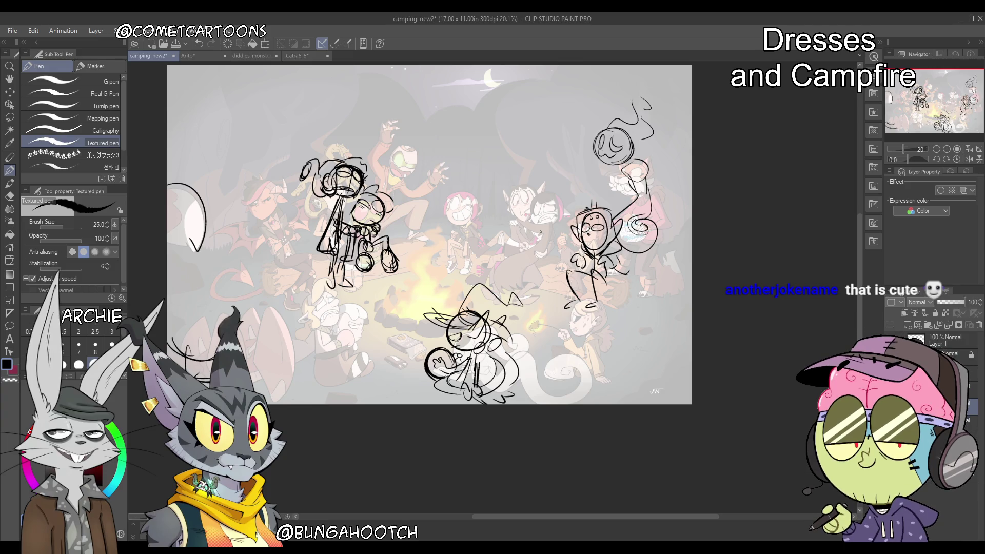
Draw two thin round heads right of the fire, redoing the too-thick circles
mouse_move(500, 208)
left_mouse_down()
mouse_move(484, 231)
mouse_move(518, 226)
mouse_move(492, 210)
mouse_move(511, 237)
mouse_move(495, 240)
left_mouse_up()
key("ctrl+z")
key("ctrl+z")
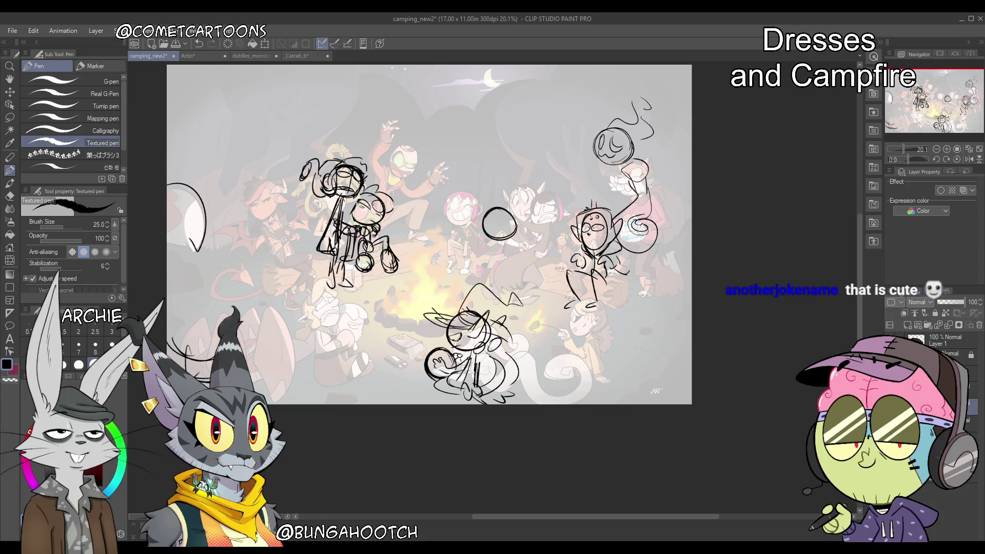
mouse_move(544, 188)
left_mouse_down()
mouse_move(531, 215)
mouse_move(547, 189)
left_mouse_up()
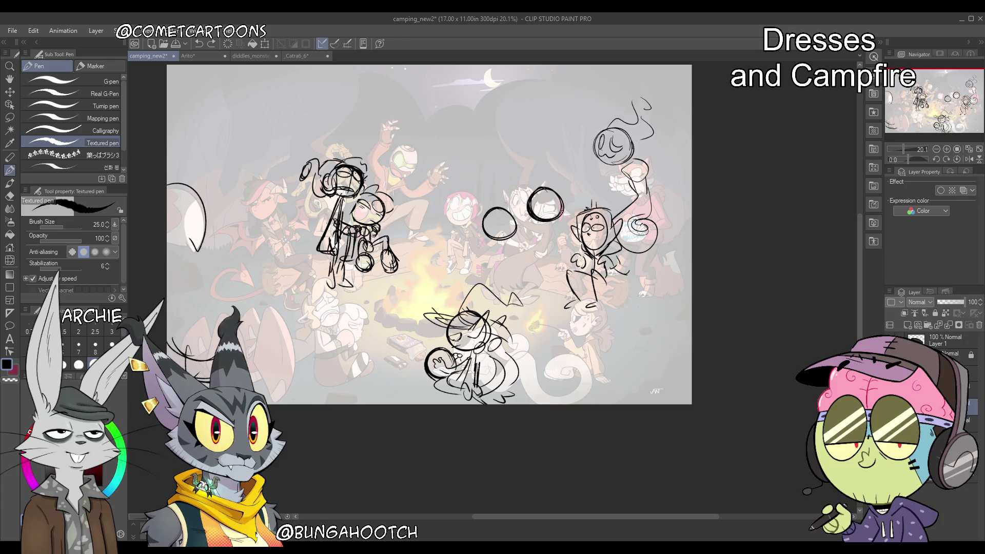
key("ctrl+z")
left_click_drag(543, 191, 549, 215)
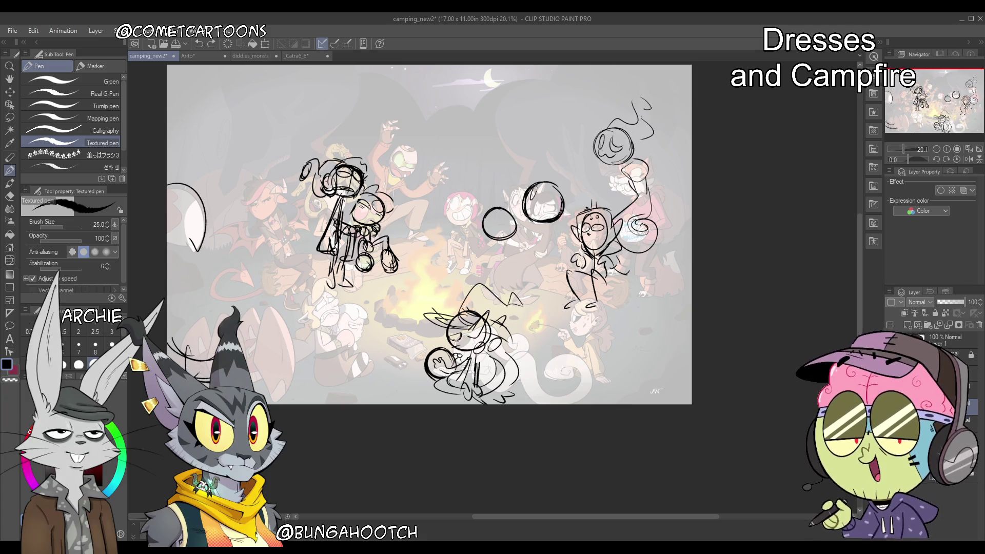
Add eyes to both heads, plus a mouth and body strokes to the left figure
left_click_drag(545, 187, 542, 203)
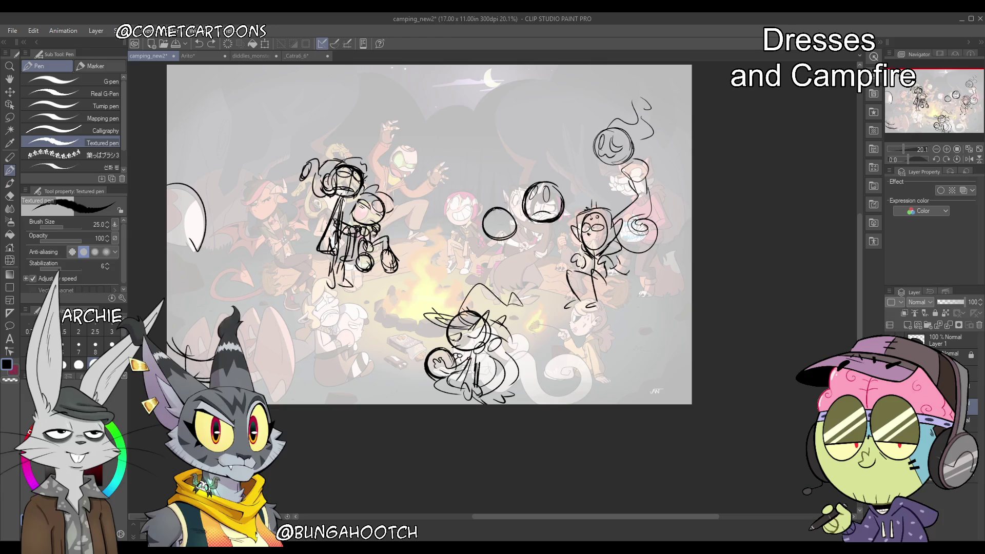
left_click_drag(492, 215, 488, 225)
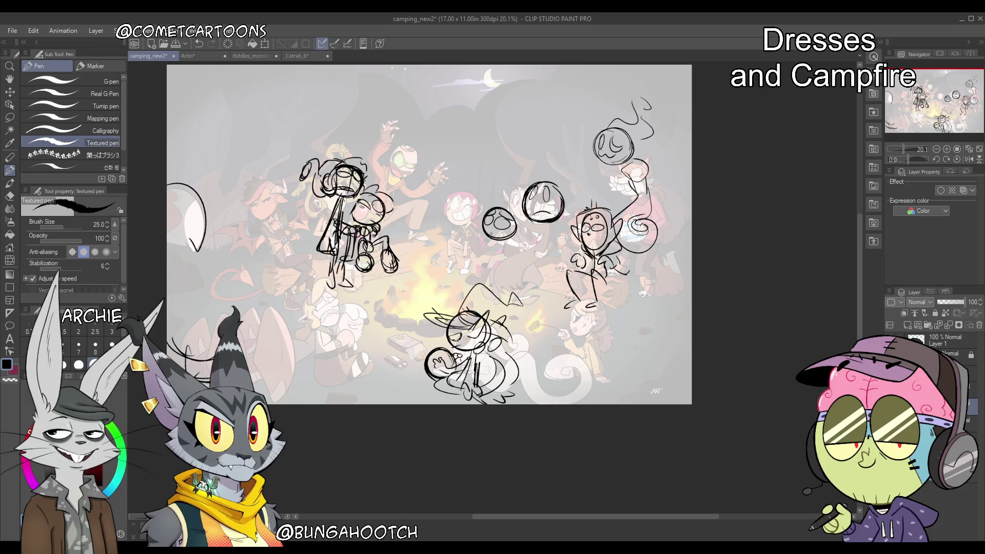
left_click_drag(489, 230, 503, 236)
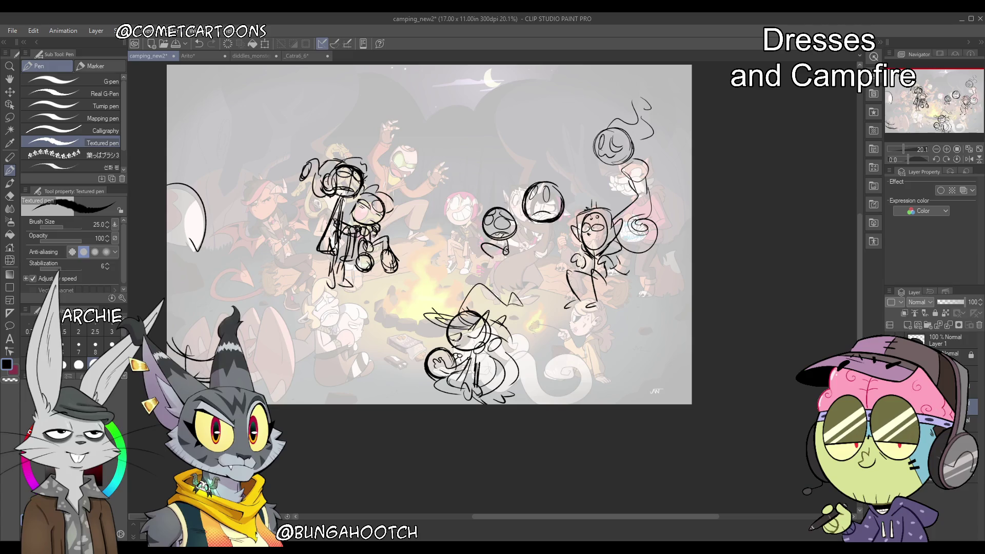
left_click_drag(492, 257, 484, 266)
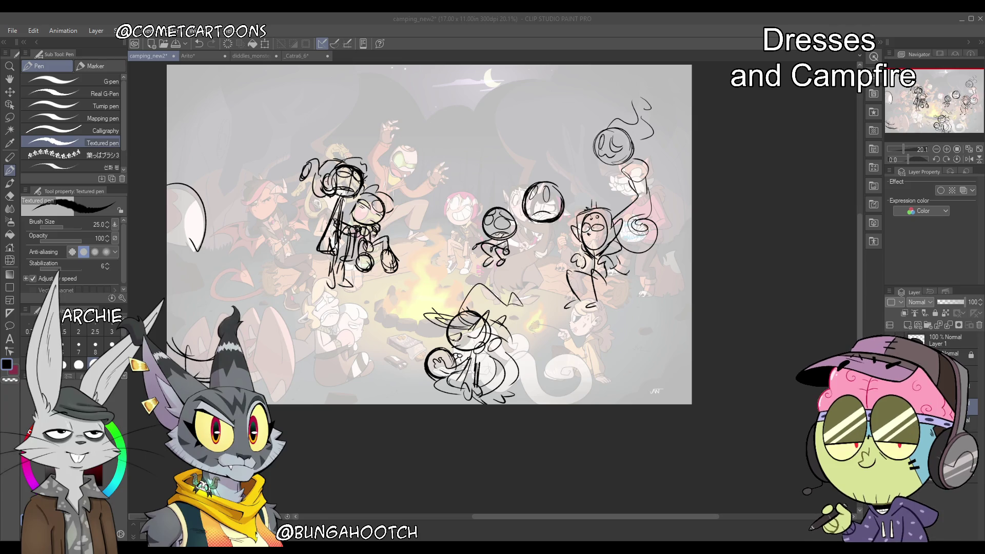
left_click(786, 190)
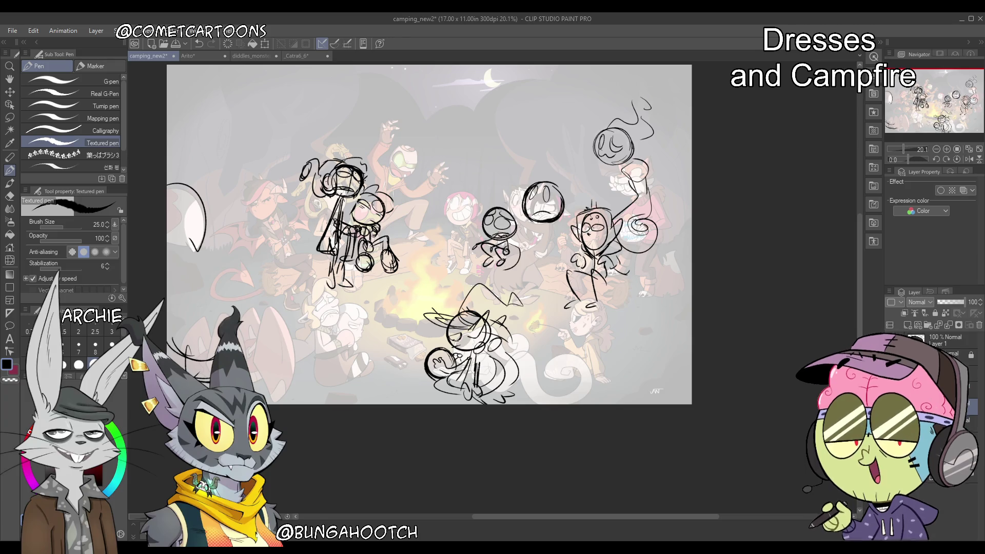
mouse_move(490, 262)
left_mouse_down()
mouse_move(494, 279)
mouse_move(516, 277)
left_mouse_up()
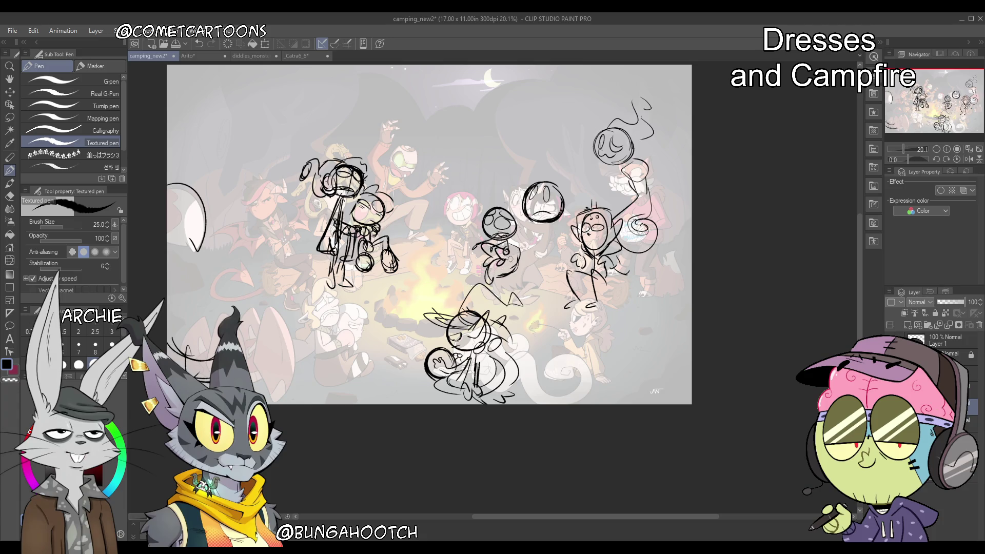
Erase the right head's face and draw new face guide lines on it
mouse_move(540, 196)
left_mouse_down()
mouse_move(549, 193)
mouse_move(559, 215)
mouse_move(532, 220)
left_mouse_up()
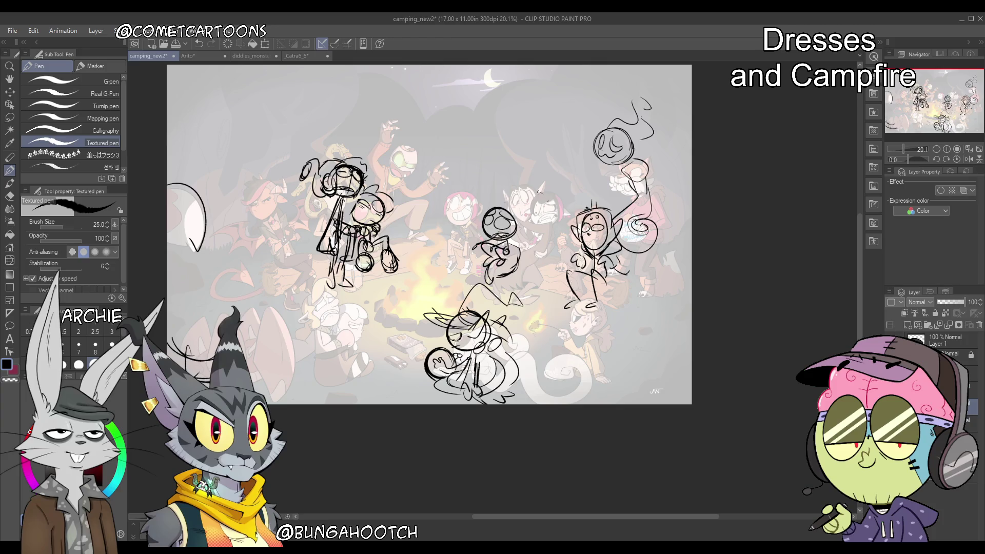
mouse_move(530, 195)
left_mouse_down()
mouse_move(544, 189)
mouse_move(533, 190)
left_mouse_up()
key("ctrl+z")
mouse_move(539, 190)
left_mouse_down()
mouse_move(537, 216)
mouse_move(557, 199)
left_mouse_up()
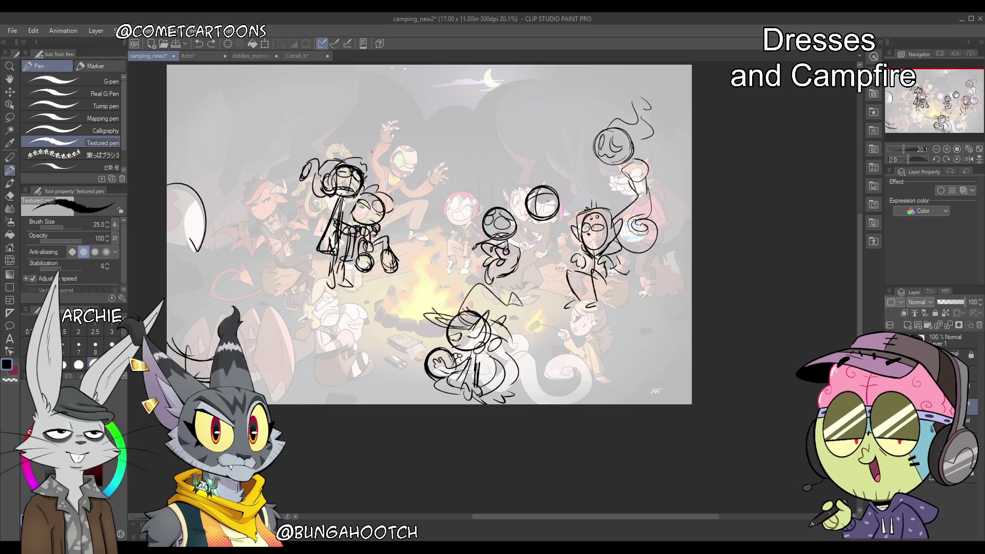
Undo a large circle, then sketch the round-headed figure's small circle, body and legs
mouse_move(359, 134)
left_mouse_down()
mouse_move(313, 216)
mouse_move(400, 205)
left_mouse_up()
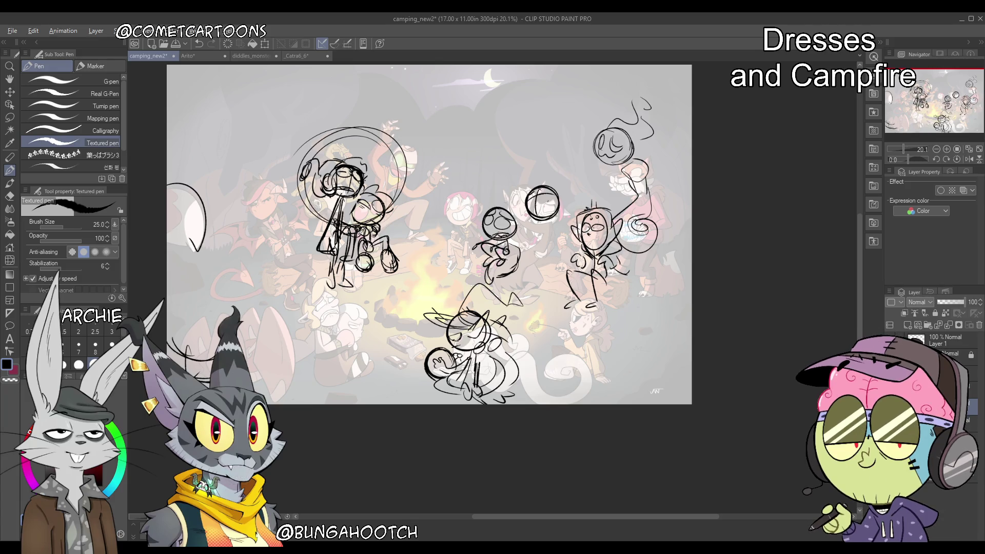
key("ctrl+z")
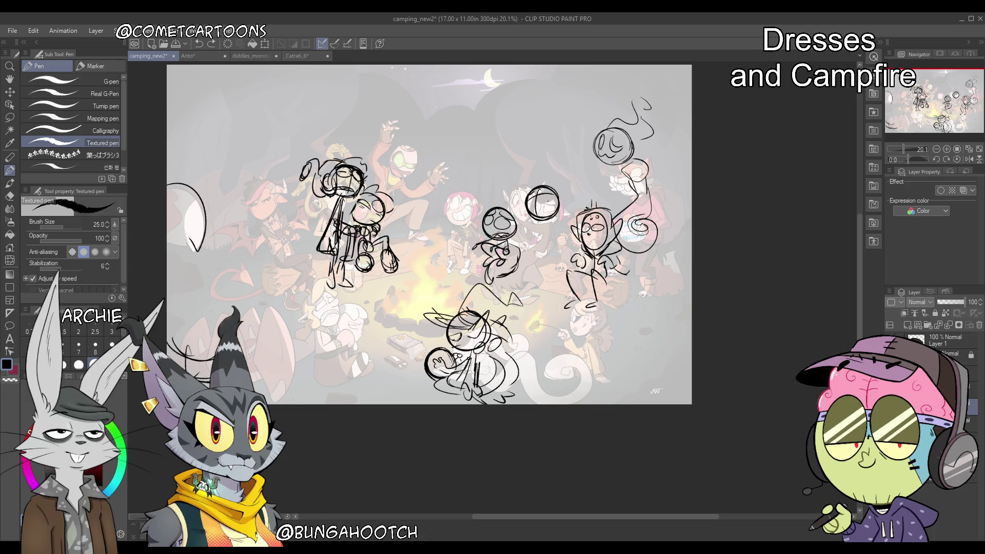
left_click_drag(547, 221, 546, 222)
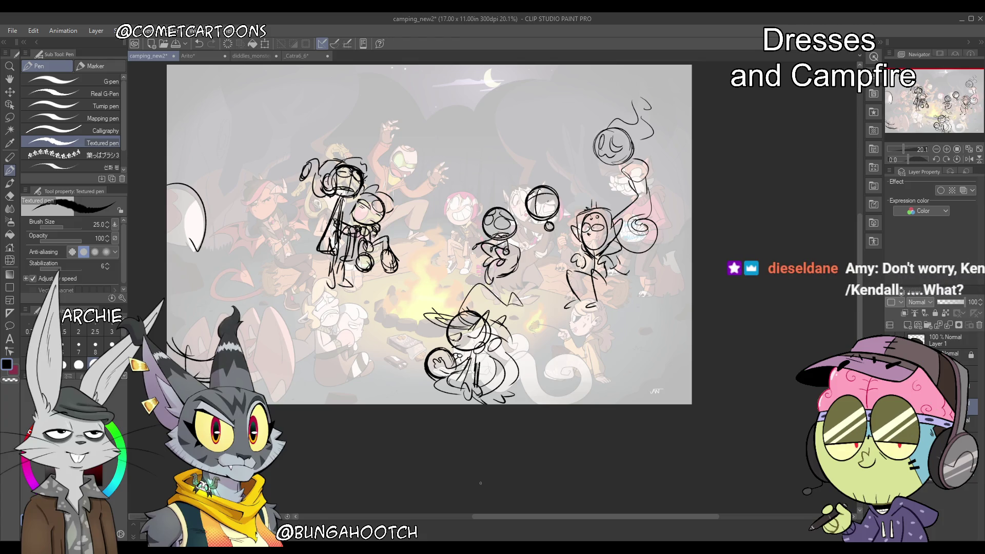
mouse_move(553, 229)
left_mouse_down()
mouse_move(556, 259)
mouse_move(536, 235)
mouse_move(545, 241)
mouse_move(536, 271)
left_mouse_up()
left_click_drag(550, 244, 544, 286)
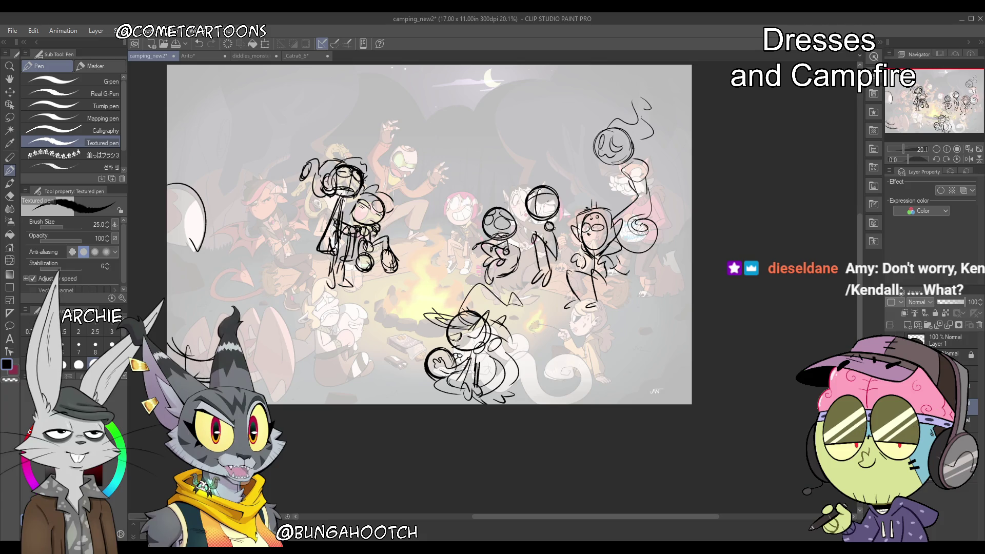
left_click_drag(556, 227, 566, 263)
Add face guide lines in the round head and short strokes near the feet and ghost figure
left_click_drag(536, 188, 545, 205)
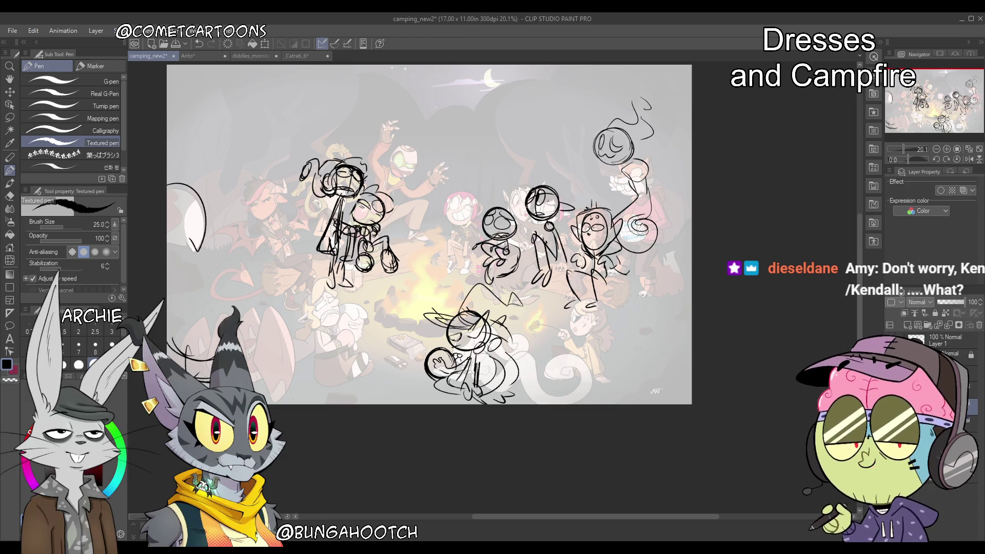
mouse_move(558, 205)
left_mouse_down()
mouse_move(575, 209)
mouse_move(521, 221)
mouse_move(524, 189)
mouse_move(560, 185)
mouse_move(556, 220)
left_mouse_up()
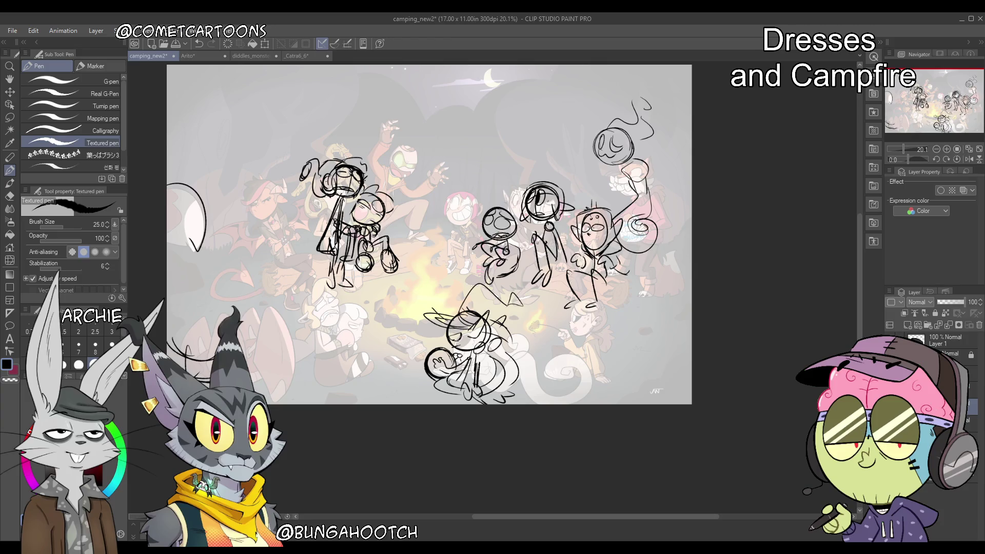
mouse_move(523, 263)
left_mouse_down()
mouse_move(531, 256)
mouse_move(515, 289)
mouse_move(528, 253)
mouse_move(557, 234)
mouse_move(536, 249)
left_mouse_up()
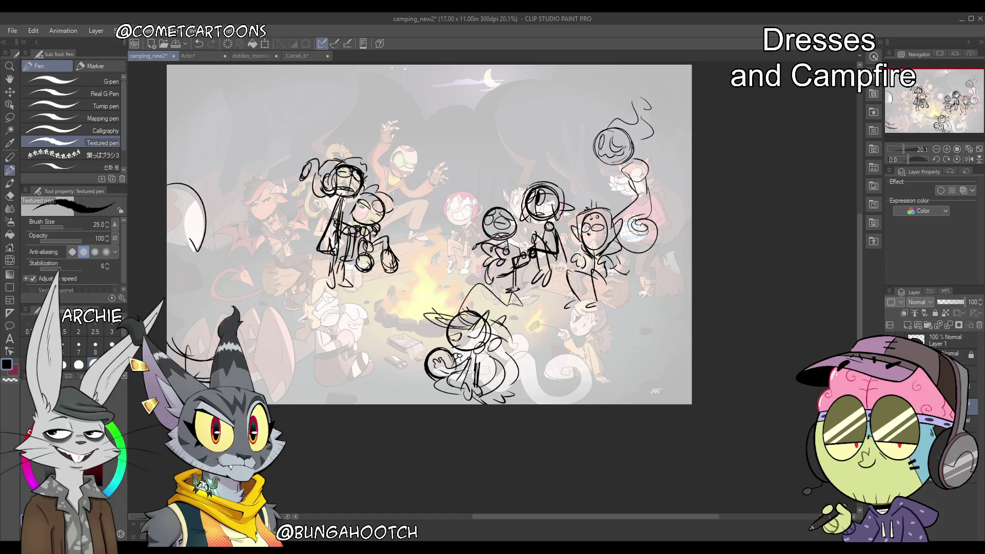
left_click_drag(590, 172, 603, 168)
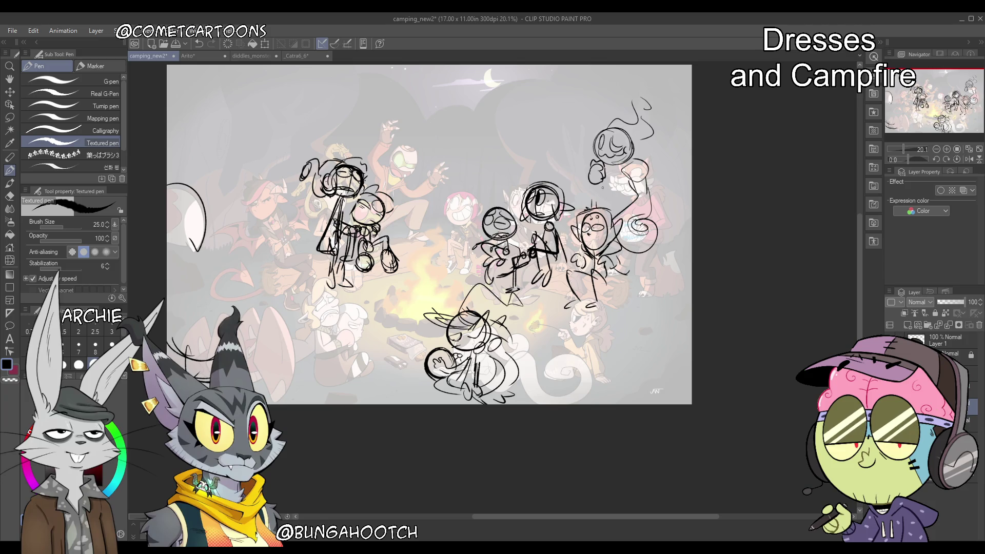
Lasso the upper-right ghost figures, shift them up-left, then draw a circle beside the figure below
key("m")
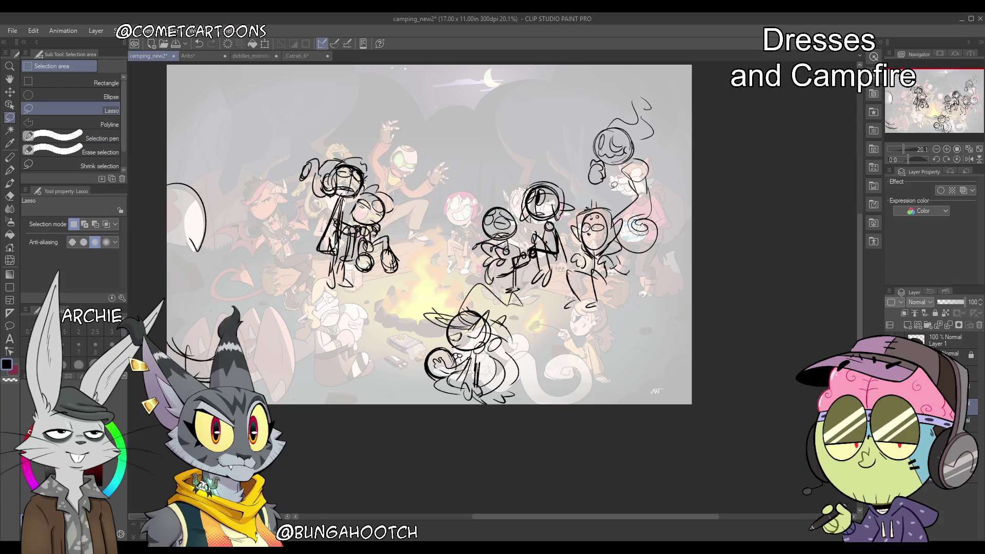
mouse_move(608, 177)
left_mouse_down()
mouse_move(644, 72)
mouse_move(629, 262)
mouse_move(608, 185)
left_mouse_up()
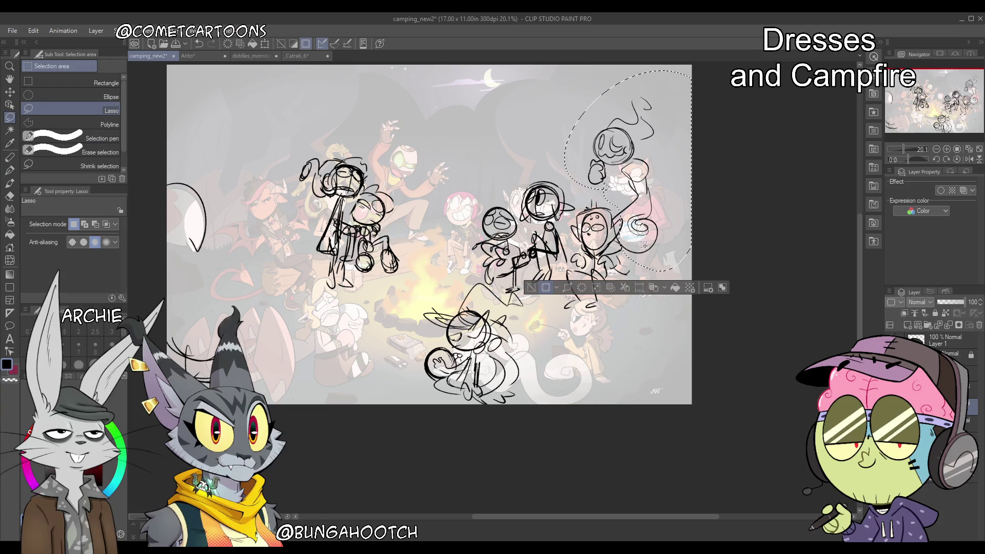
key("k")
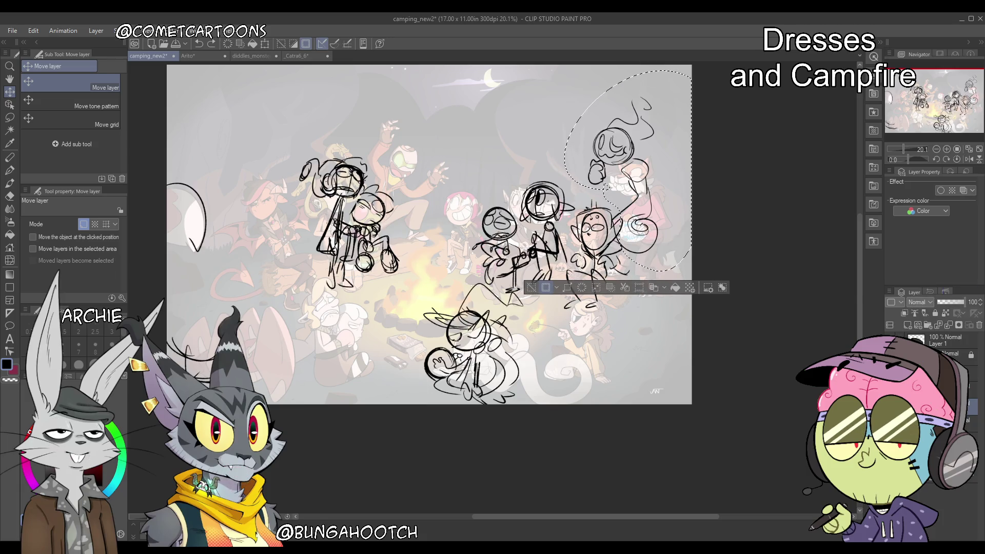
key("Delete")
key("ctrl+z")
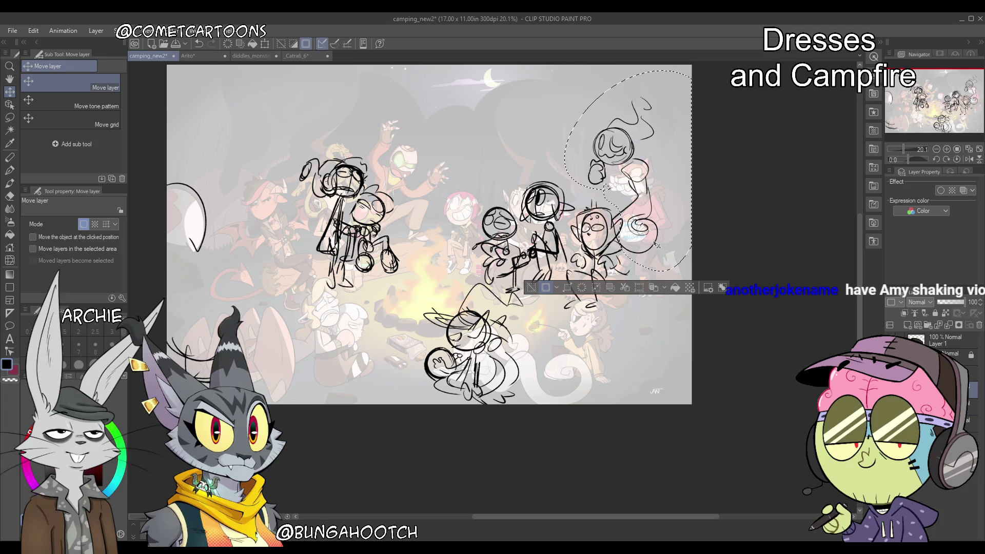
mouse_move(658, 245)
left_mouse_down()
mouse_move(646, 216)
mouse_move(630, 215)
mouse_move(639, 235)
left_mouse_up()
key("ctrl+d")
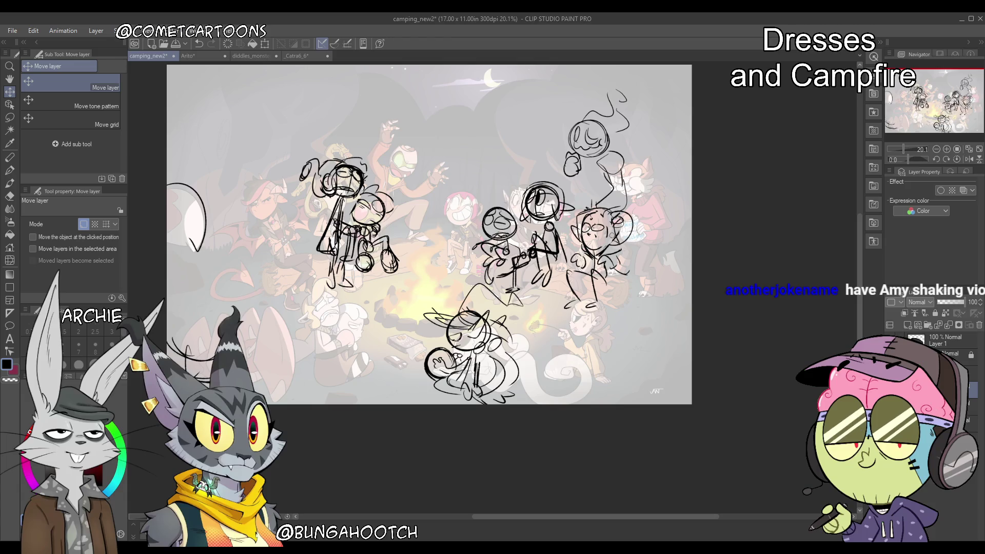
key("p")
mouse_move(631, 243)
left_mouse_down()
mouse_move(623, 208)
mouse_move(636, 228)
left_mouse_up()
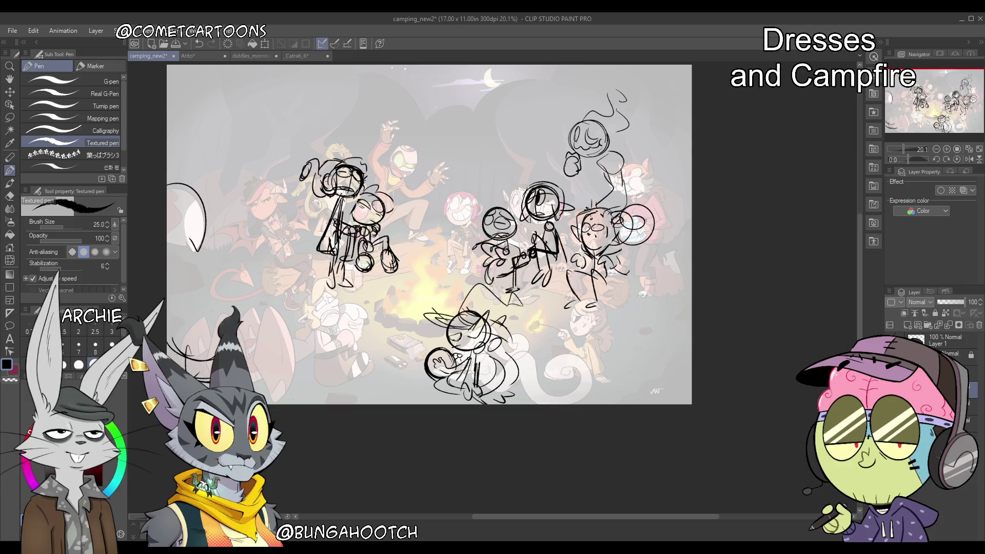
Sketch the lower-right figure's legs, arm, head arc and face strokes, redoing undone strokes
mouse_move(579, 304)
left_mouse_down()
mouse_move(566, 326)
mouse_move(604, 328)
mouse_move(589, 332)
mouse_move(587, 308)
mouse_move(606, 334)
mouse_move(596, 299)
mouse_move(585, 303)
mouse_move(592, 371)
mouse_move(555, 354)
mouse_move(563, 374)
mouse_move(584, 369)
left_mouse_up()
key("ctrl+z")
key("ctrl+z")
left_click_drag(567, 344, 610, 382)
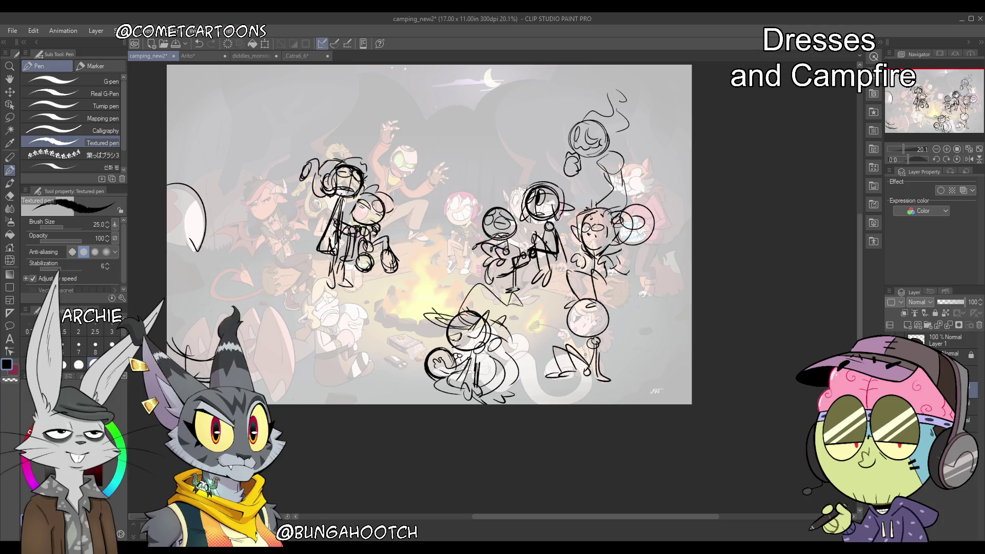
left_click_drag(558, 332, 529, 325)
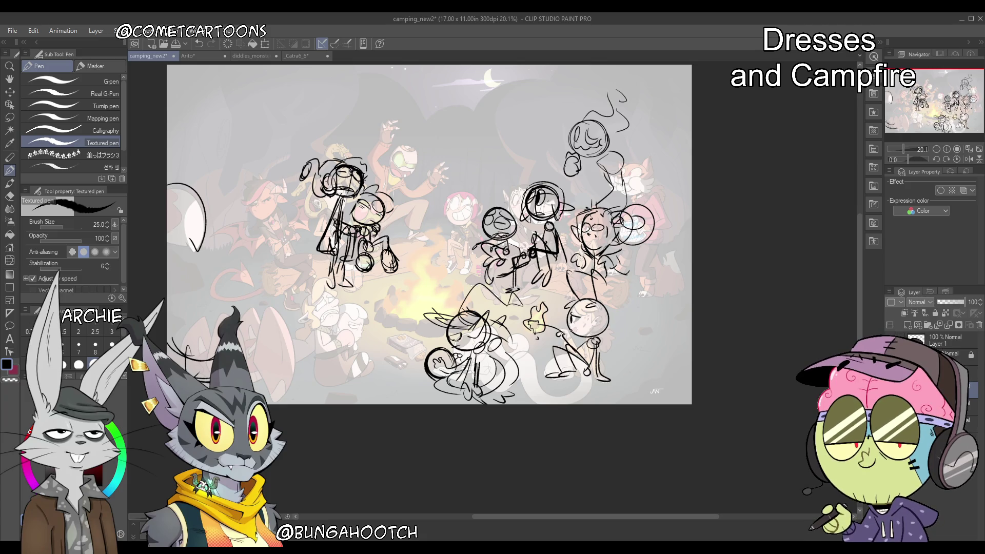
mouse_move(573, 306)
left_mouse_down()
mouse_move(600, 294)
mouse_move(609, 311)
left_mouse_up()
key("ctrl+z")
mouse_move(608, 311)
left_mouse_down()
mouse_move(598, 334)
mouse_move(581, 330)
mouse_move(624, 351)
mouse_move(610, 356)
left_mouse_up()
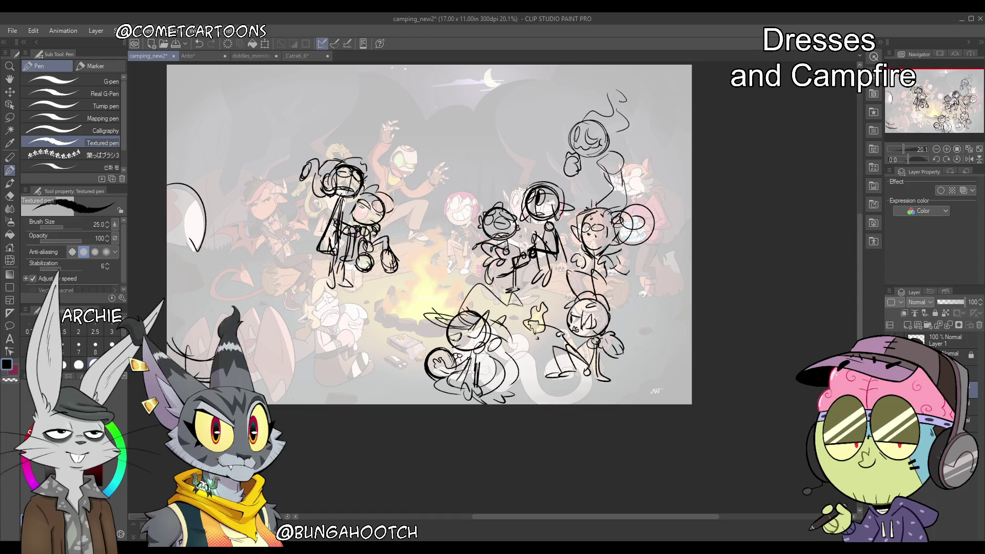
Clear and restore the sketch strokes, then lasso, erase and restore the central figure
key("Delete")
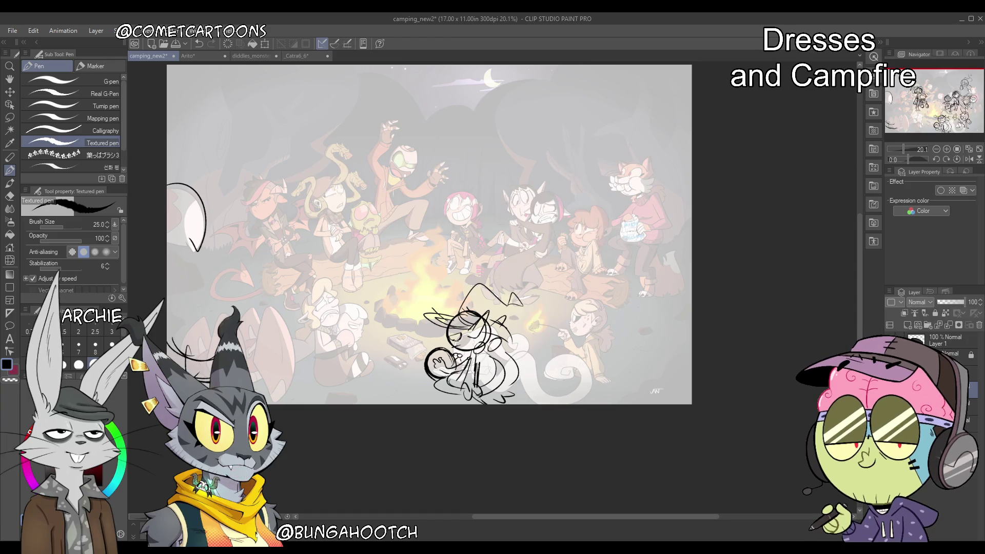
key("ctrl+z")
key("m")
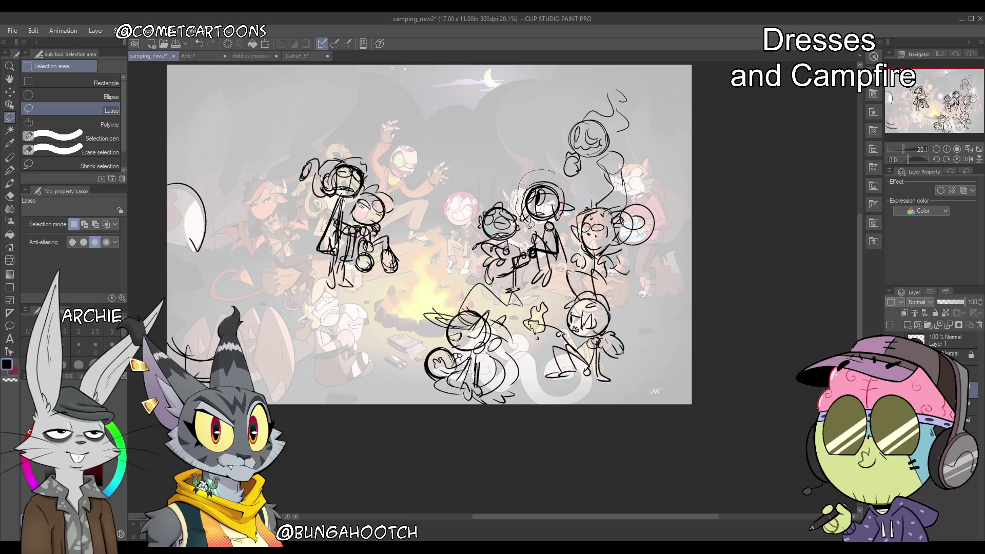
mouse_move(519, 182)
left_mouse_down()
mouse_move(531, 282)
mouse_move(551, 289)
mouse_move(554, 172)
left_mouse_up()
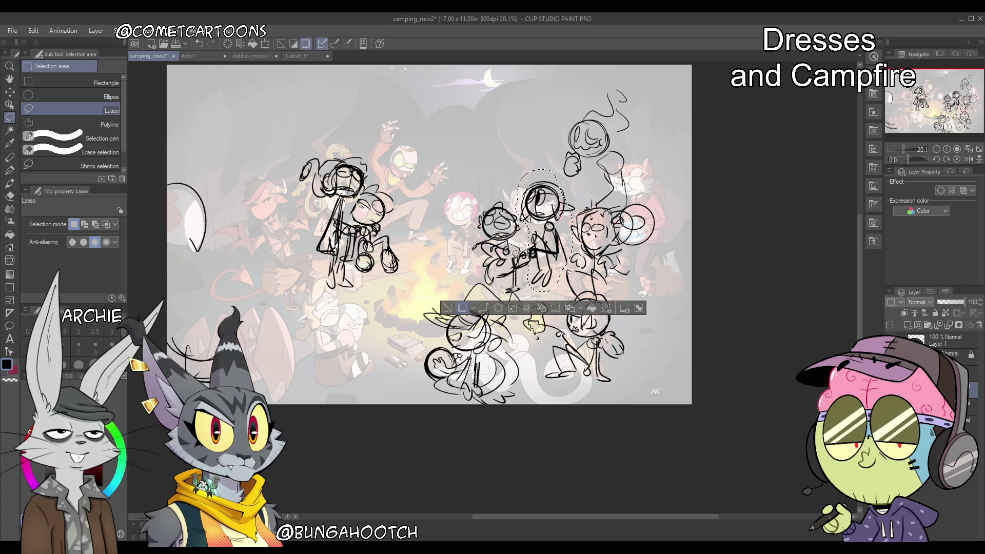
mouse_move(515, 254)
left_mouse_down()
mouse_move(507, 287)
mouse_move(523, 267)
left_mouse_up()
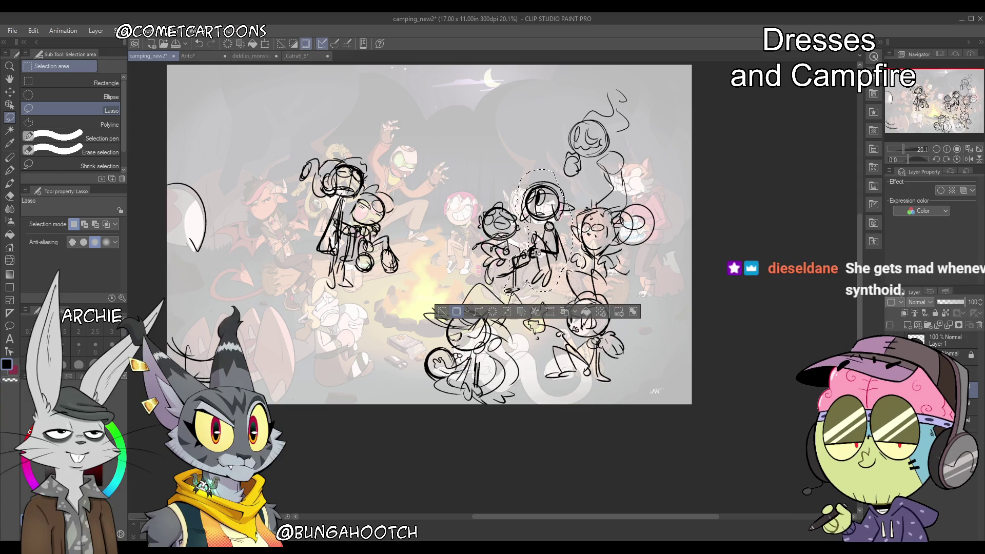
key("Delete")
key("ctrl+d")
key("ctrl+z")
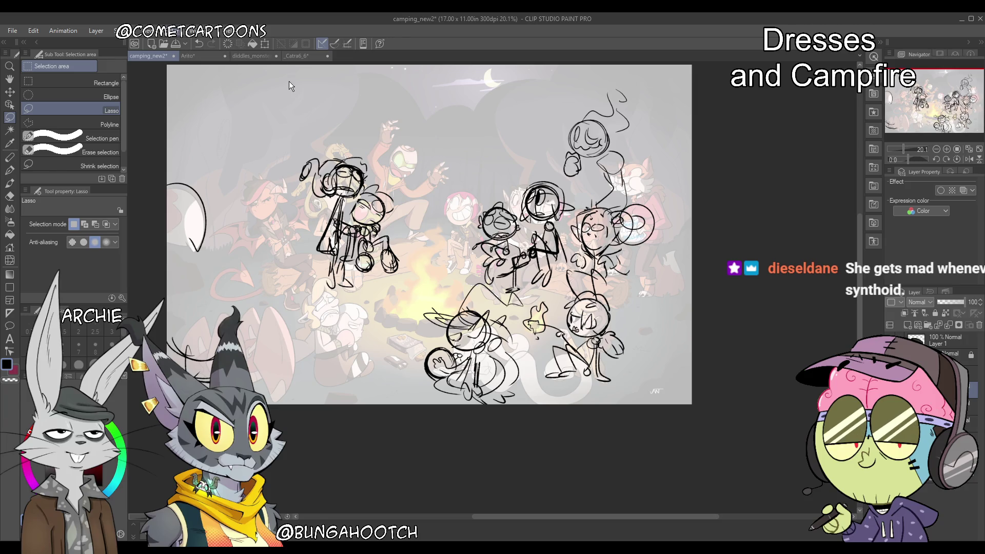
Compare central figure versions, toggle the faded reference image, and settle on the clean line art
key("space")
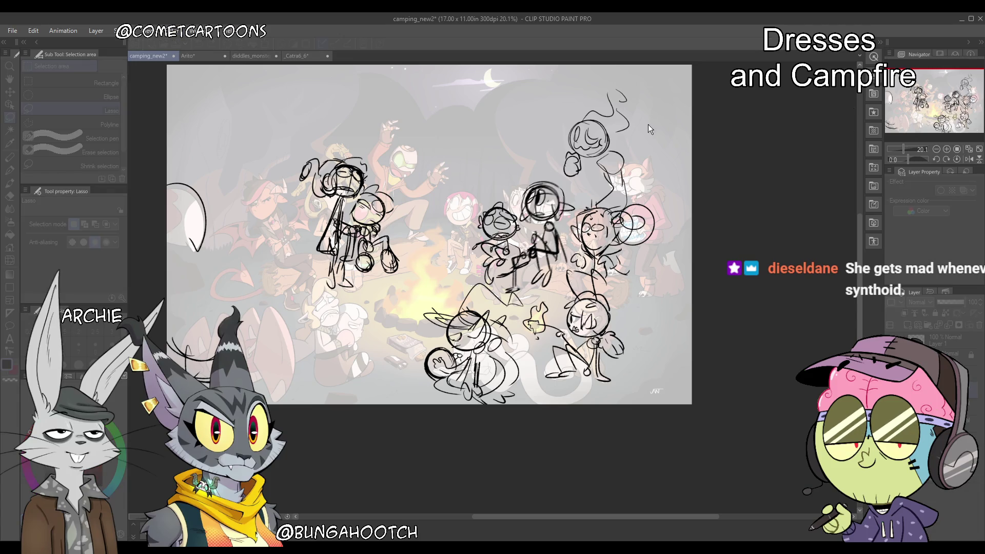
key("ctrl+y")
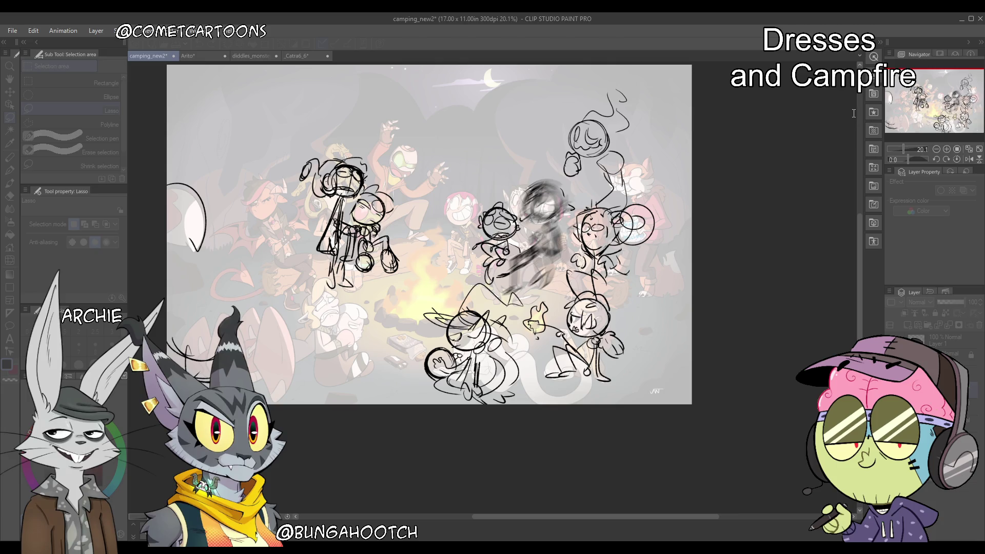
key("ctrl+z")
key("ctrl+z")
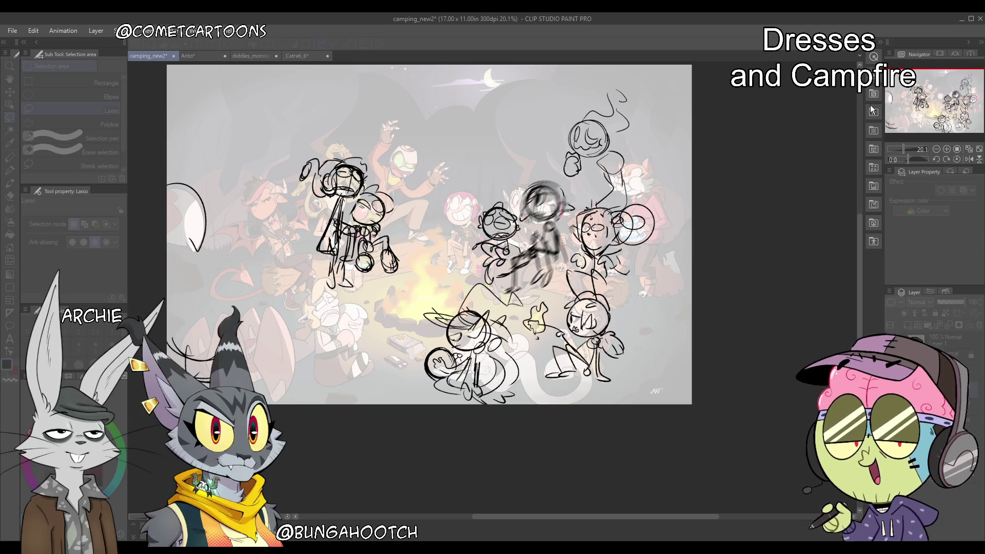
key("ctrl+y")
key("ctrl+y")
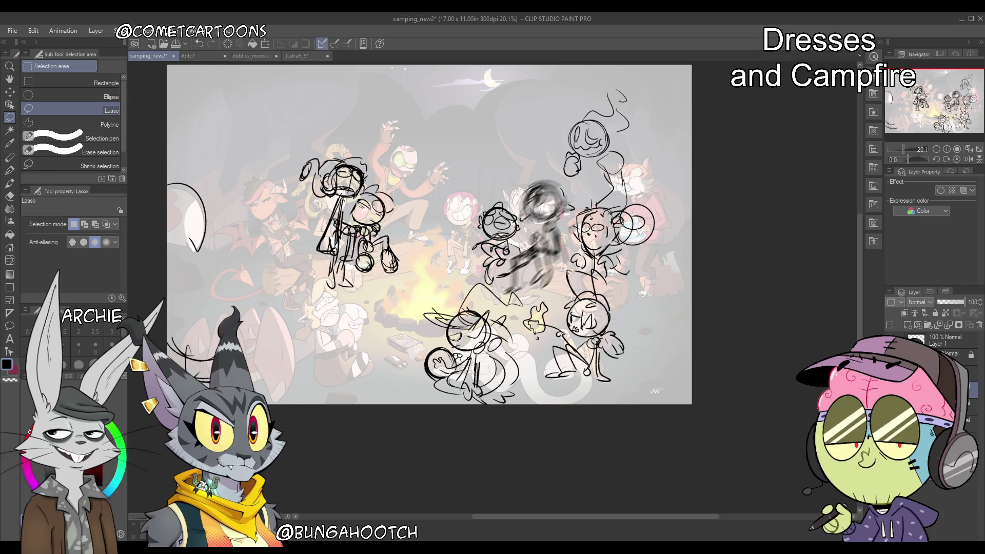
key("ctrl+h")
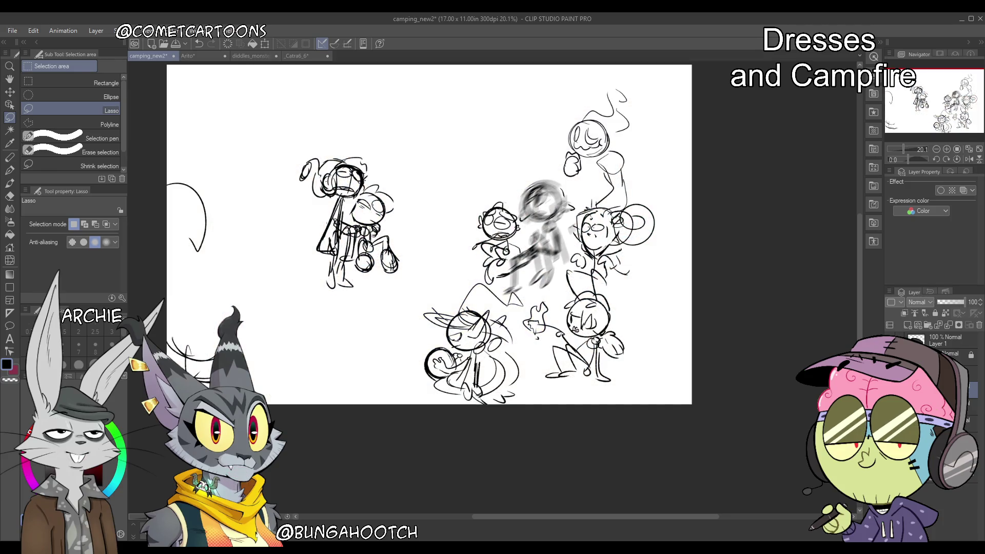
key("ctrl+h")
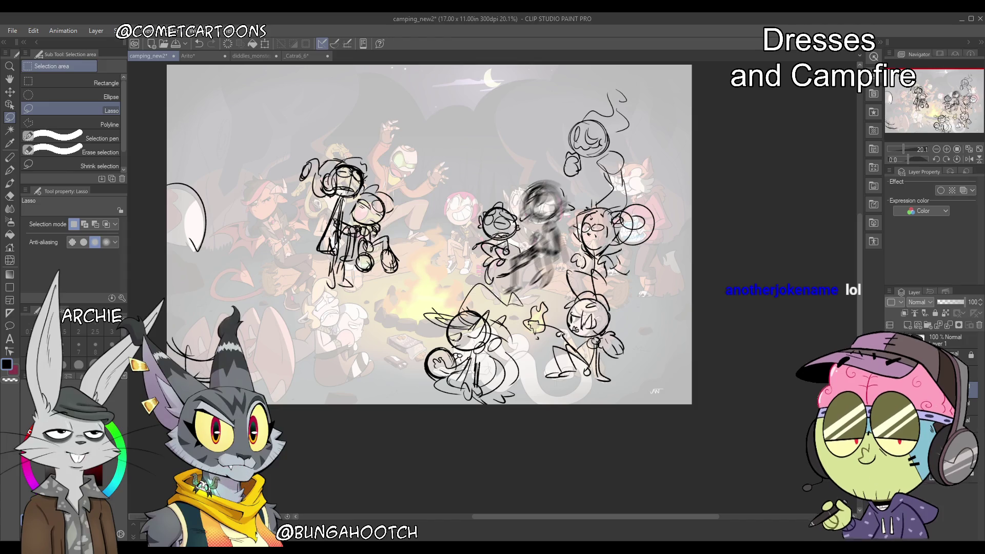
key("ctrl+z")
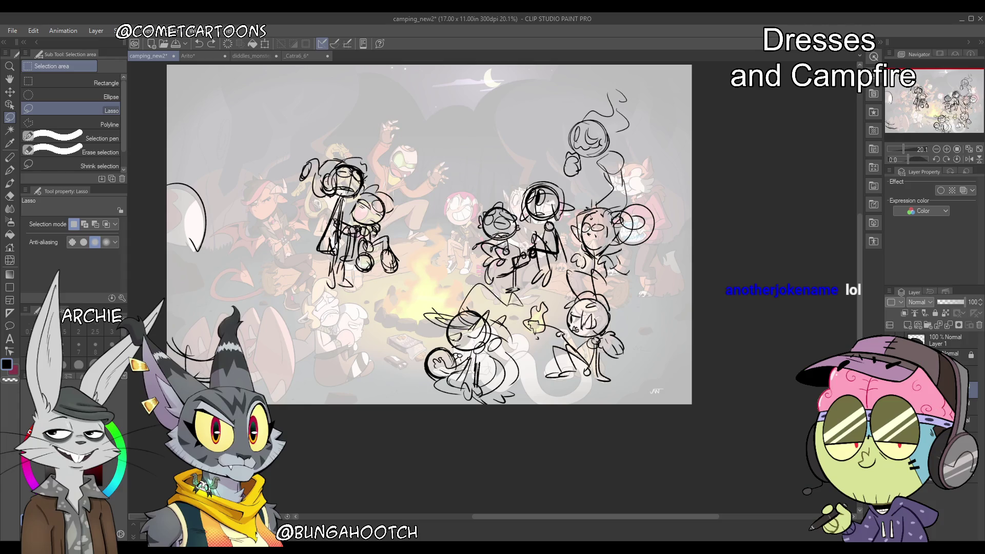
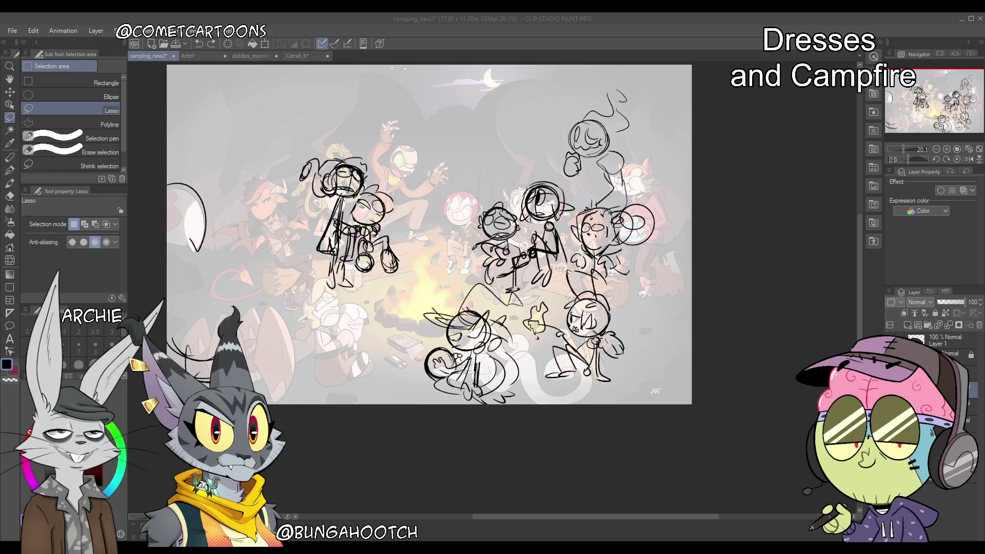
Lasso the big-eared figure on the alternate rough sketch, cut it, and paste it into the main sketch
left_click(10, 171)
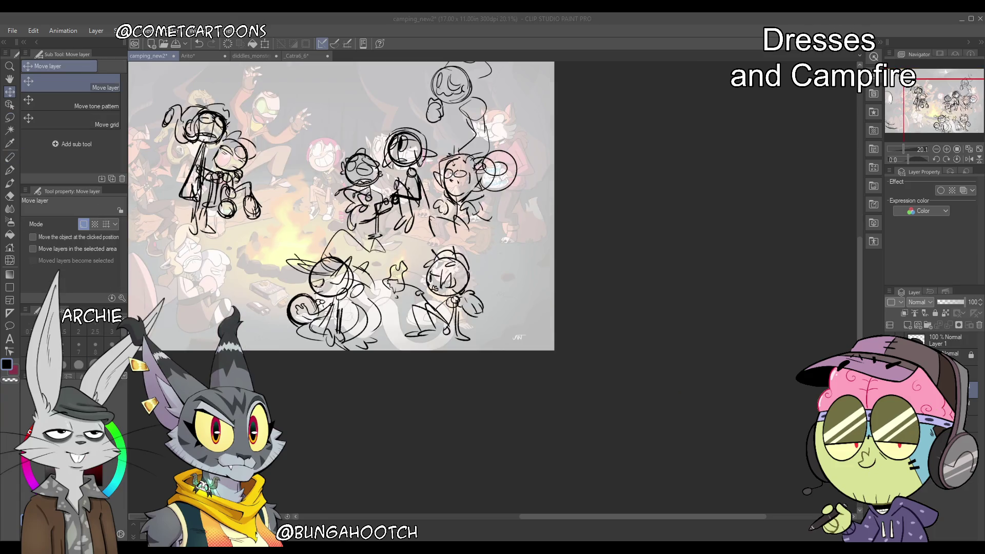
left_click(496, 255)
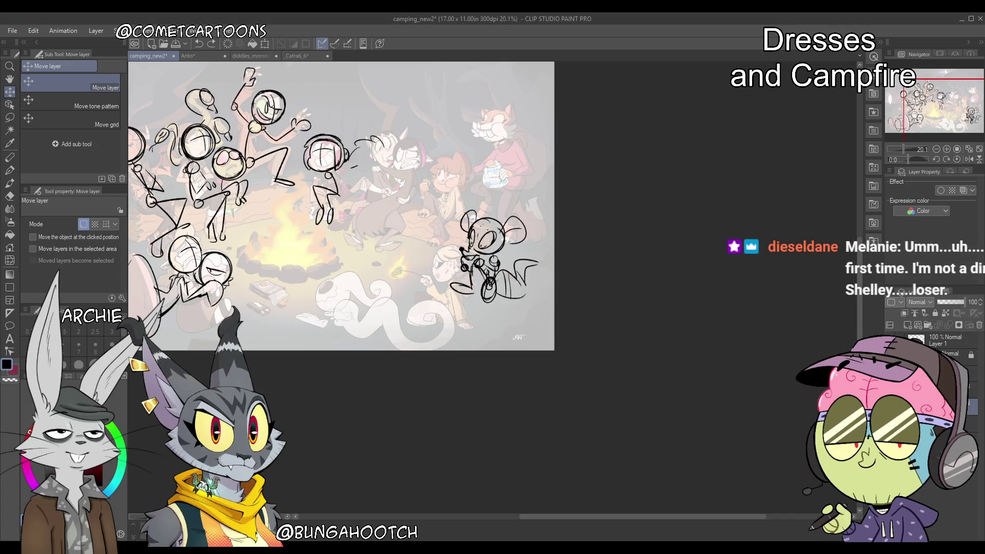
key("m")
mouse_move(505, 190)
left_mouse_down()
mouse_move(454, 316)
mouse_move(463, 192)
left_mouse_up()
key("Delete")
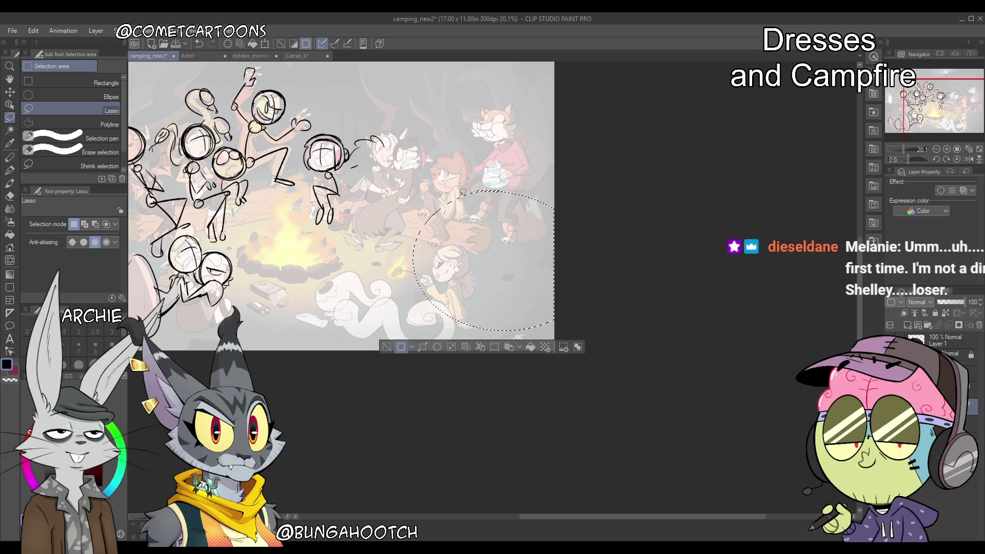
key("ctrl+d")
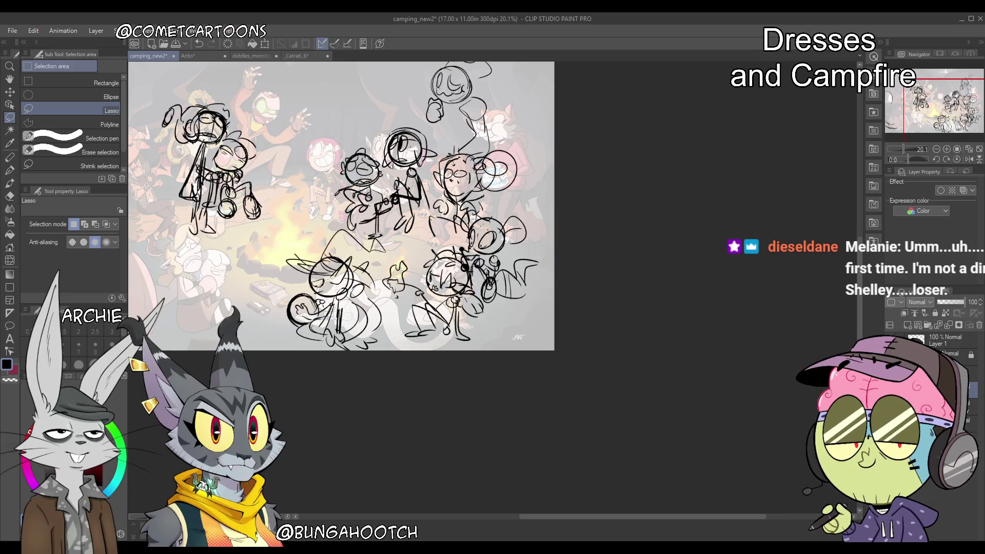
Shift the pasted big-eared figure slightly right, next to the campfire group
key("k")
left_click_drag(518, 289, 540, 289)
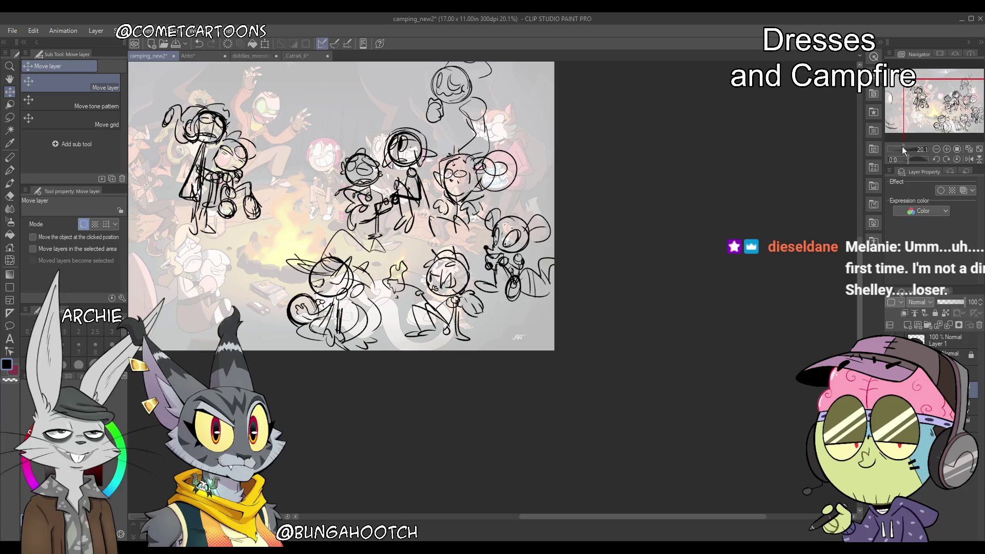
scroll(901, 149, "down", 3)
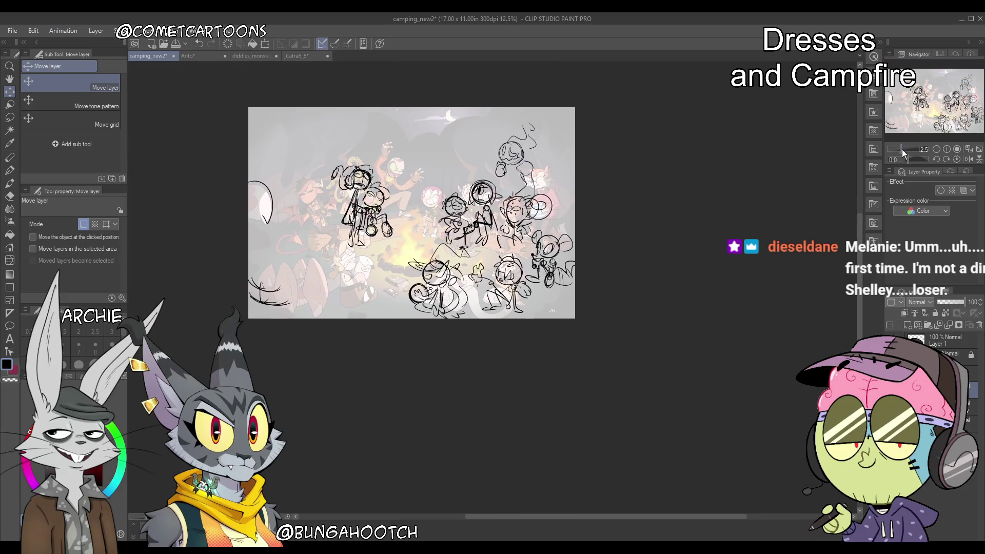
scroll(901, 151, "up", 2)
scroll(902, 152, "up", 3)
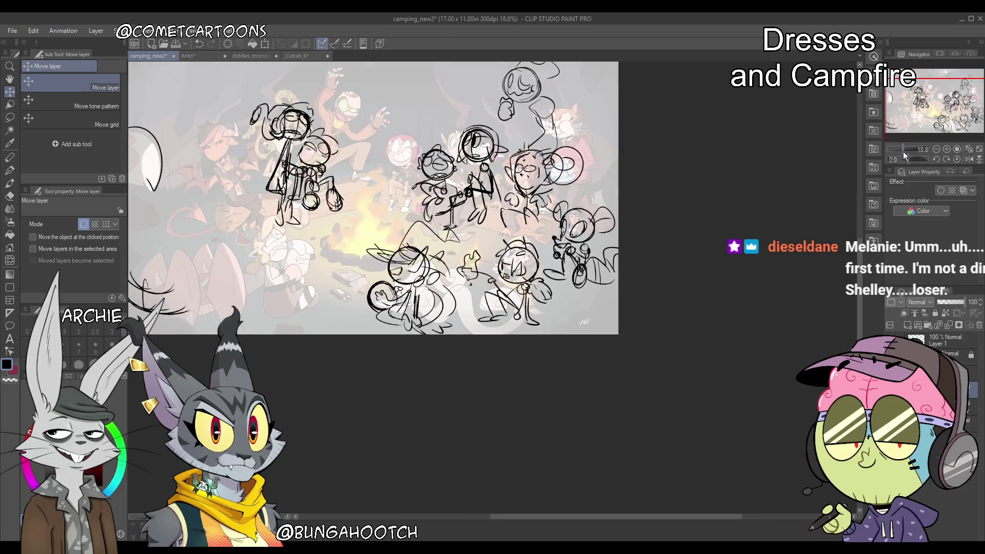
key("b")
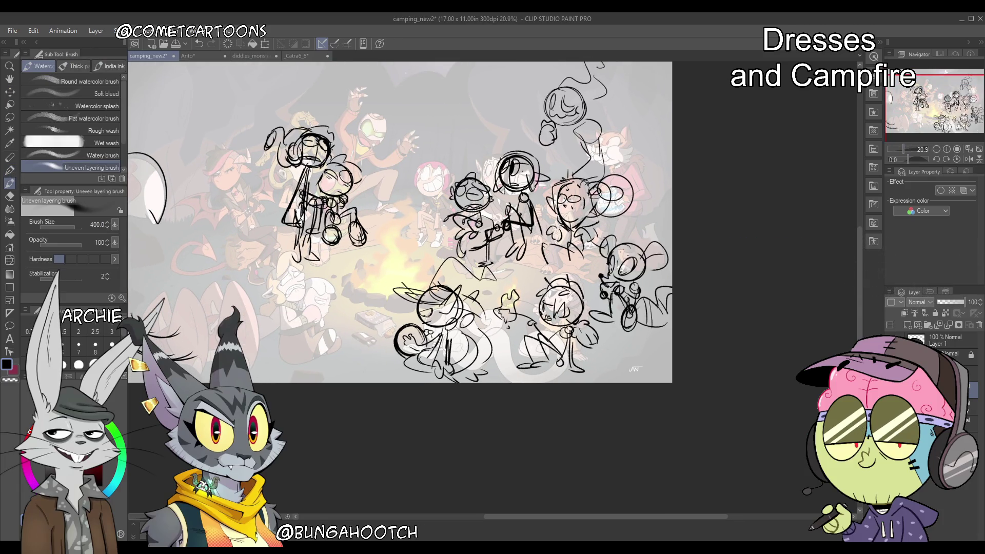
Sketch several large arcs at the lower left with the Textured pen, redrawing one
key("p")
left_click_drag(955, 90, 949, 91)
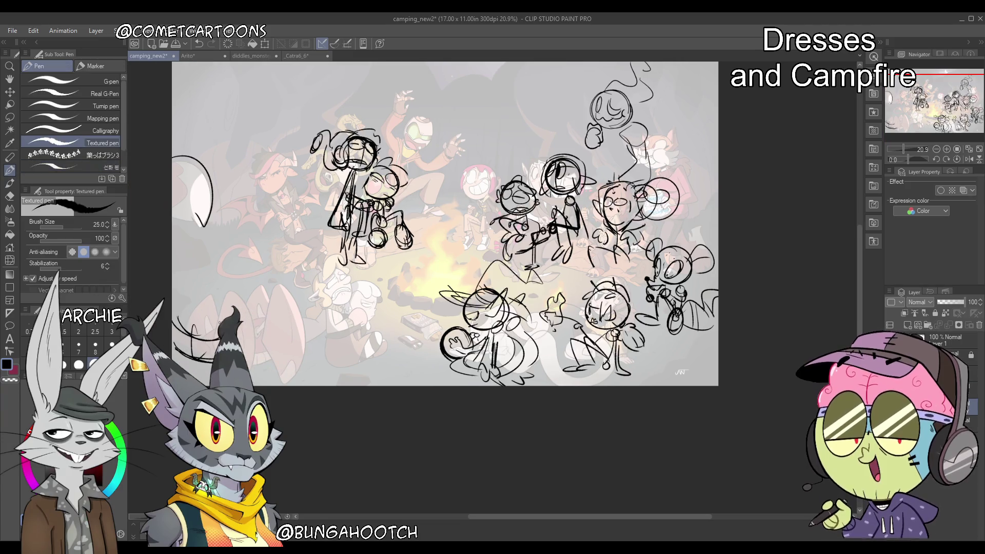
mouse_move(225, 300)
left_mouse_down()
mouse_move(217, 338)
mouse_move(221, 317)
mouse_move(257, 354)
left_mouse_up()
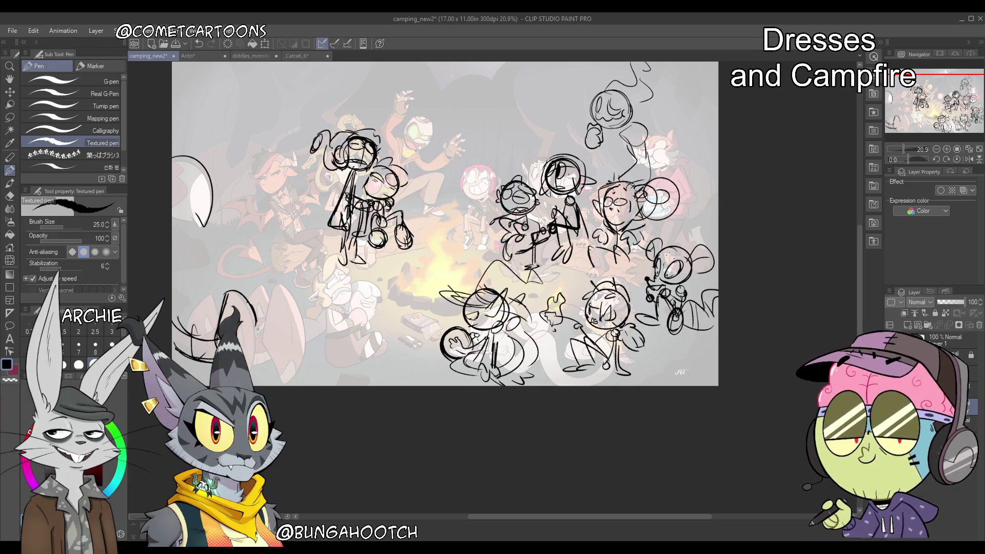
left_click_drag(266, 290, 278, 372)
key("ctrl+z")
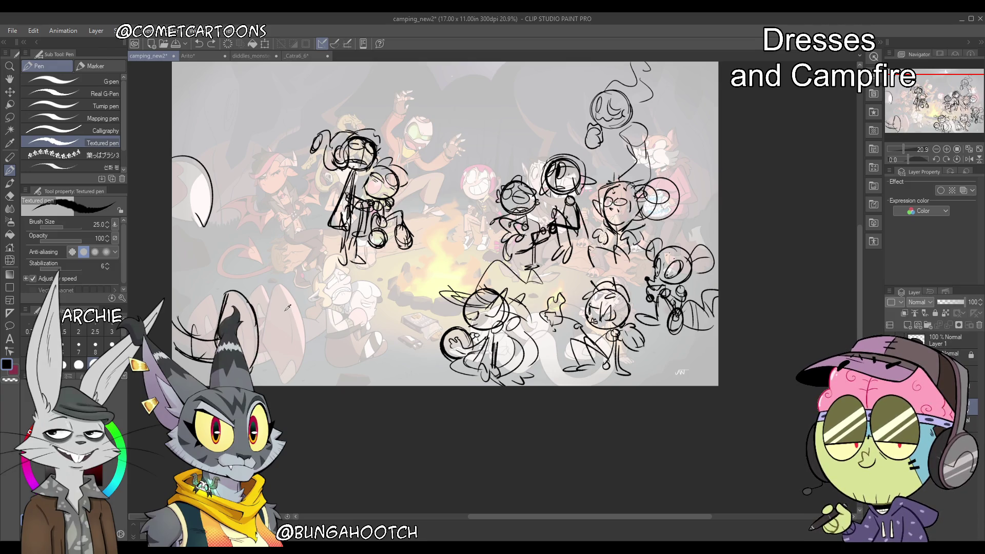
left_click_drag(274, 288, 285, 379)
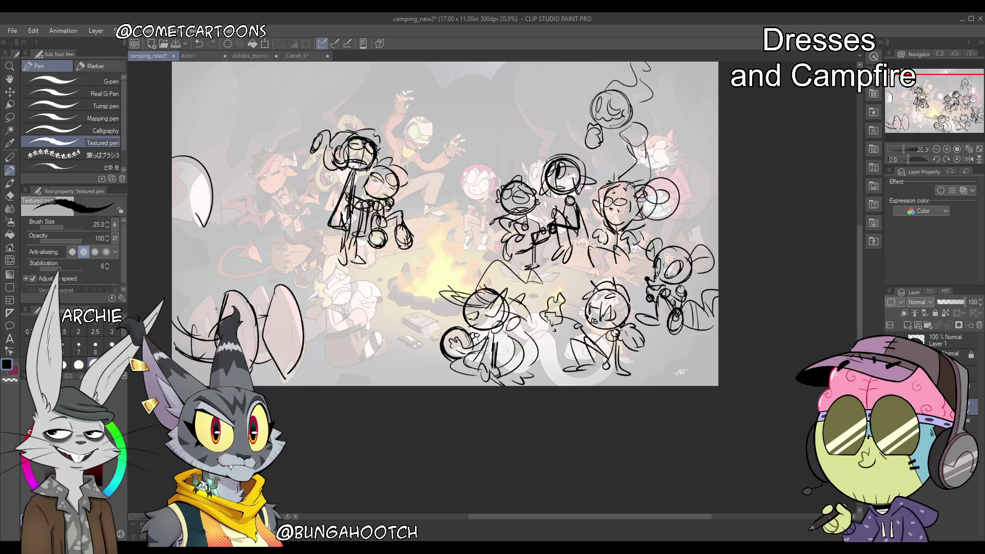
left_click_drag(193, 330, 216, 295)
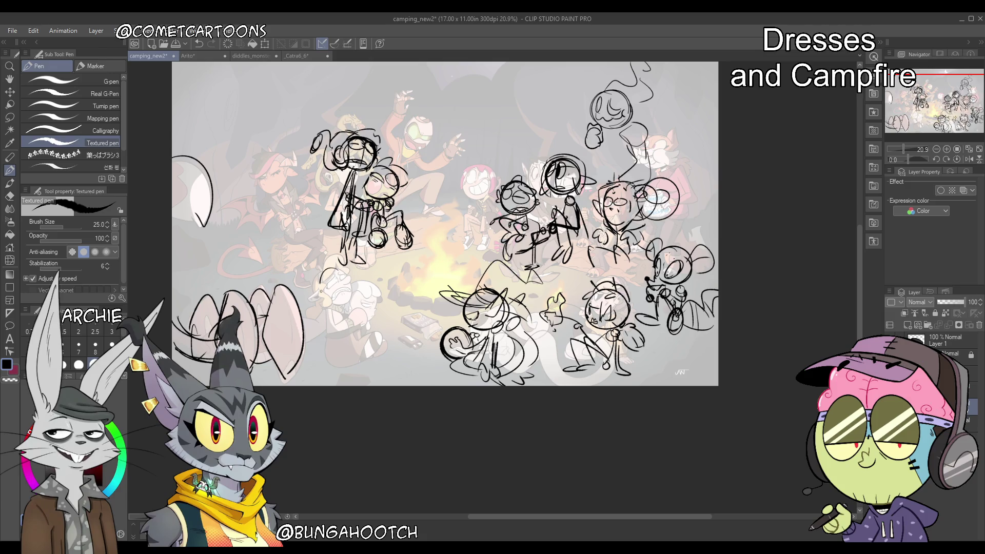
Rough in a round-headed seated figure with body and legs left of the campfire
left_click_drag(321, 280, 328, 297)
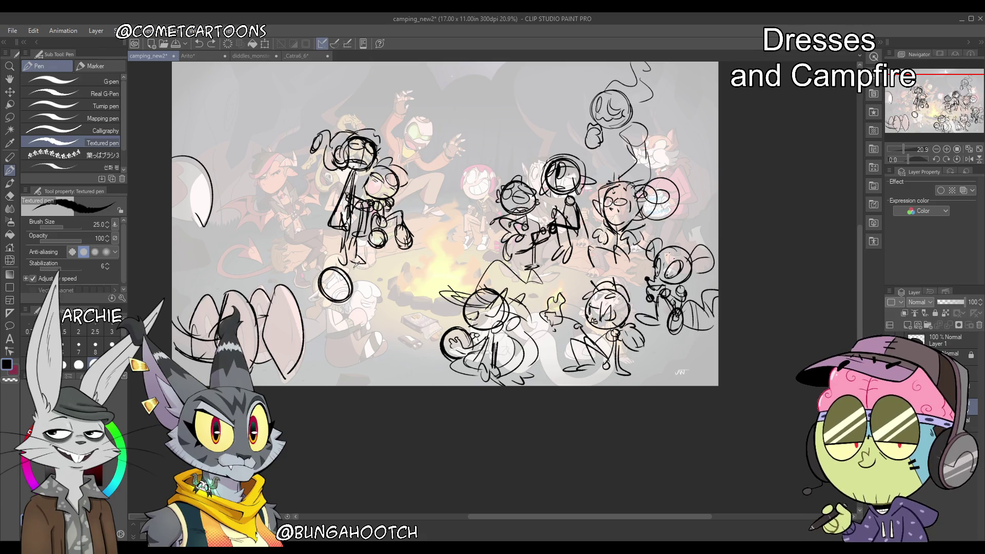
key("ctrl+z")
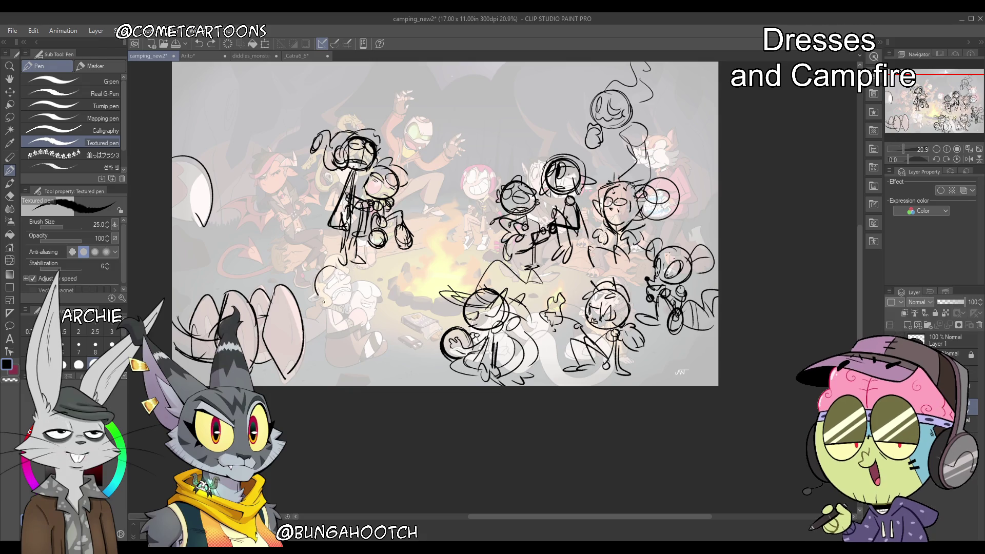
mouse_move(333, 267)
left_mouse_down()
mouse_move(349, 282)
mouse_move(331, 308)
left_mouse_up()
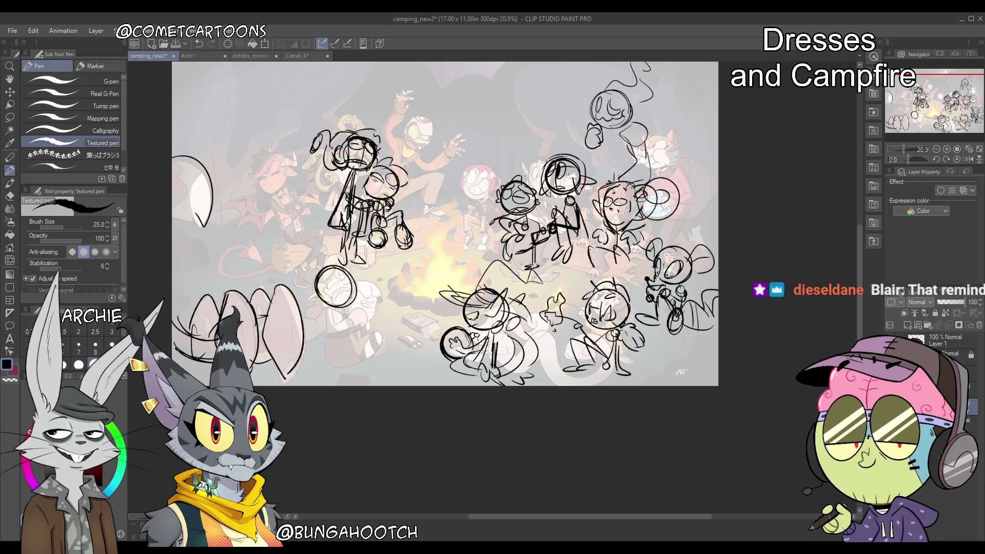
left_click_drag(338, 269, 332, 288)
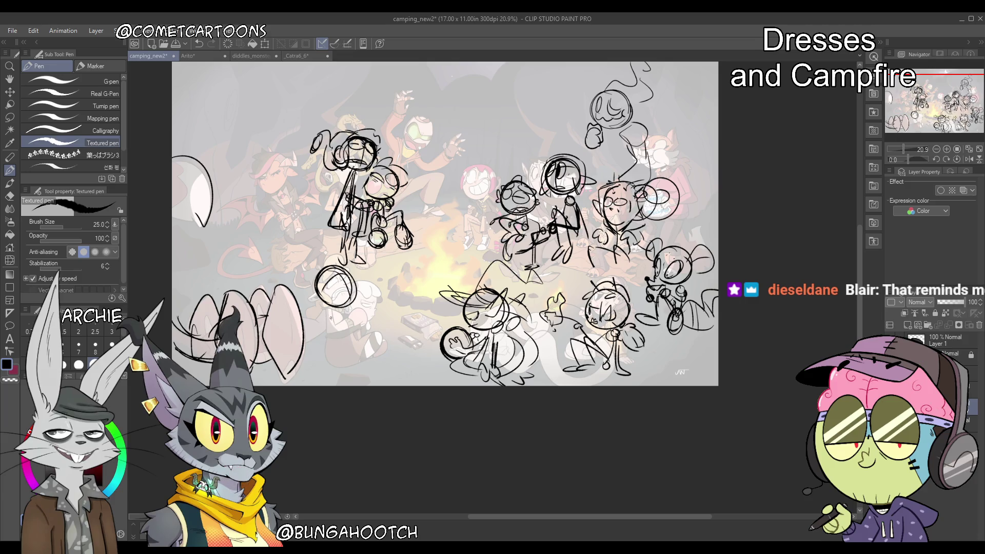
mouse_move(328, 308)
left_mouse_down()
mouse_move(359, 311)
mouse_move(371, 330)
mouse_move(367, 366)
left_mouse_up()
left_click_drag(356, 332, 380, 348)
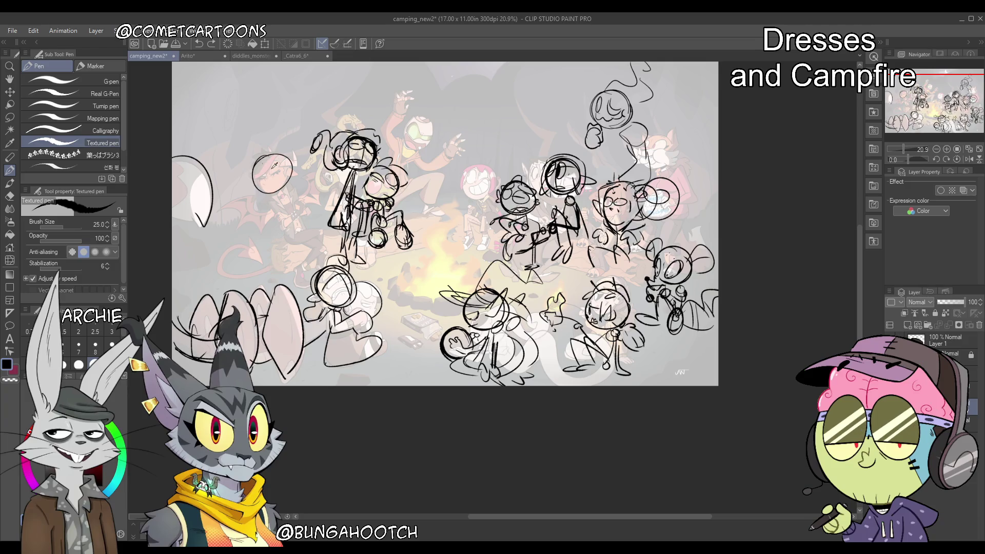
Sketch the left figure's head, arm, body and legs, and trace a devil tail
key("ctrl+z")
mouse_move(258, 166)
left_mouse_down()
mouse_move(258, 185)
mouse_move(277, 156)
mouse_move(271, 189)
left_mouse_up()
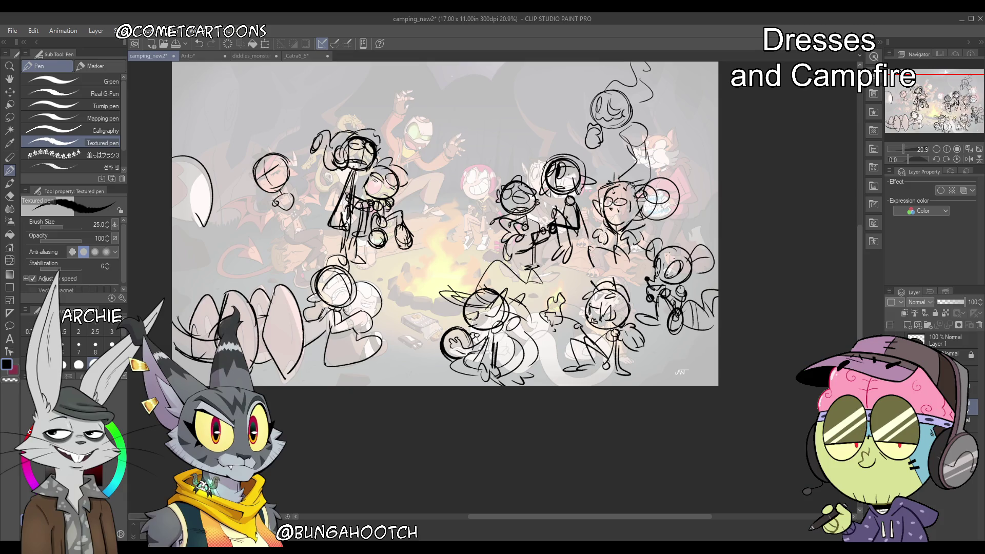
mouse_move(292, 200)
left_mouse_down()
mouse_move(308, 215)
mouse_move(310, 244)
left_mouse_up()
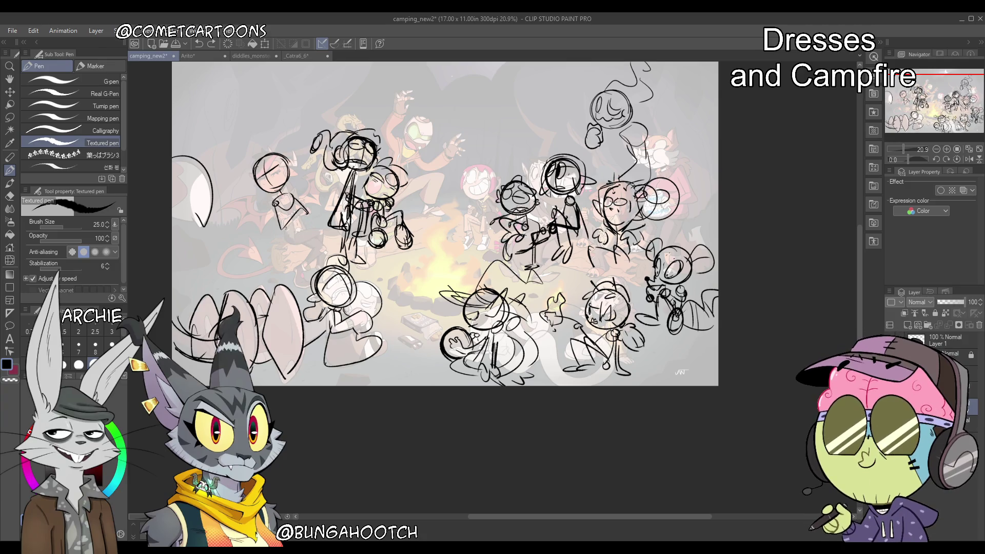
mouse_move(295, 222)
left_mouse_down()
mouse_move(305, 216)
mouse_move(325, 234)
left_mouse_up()
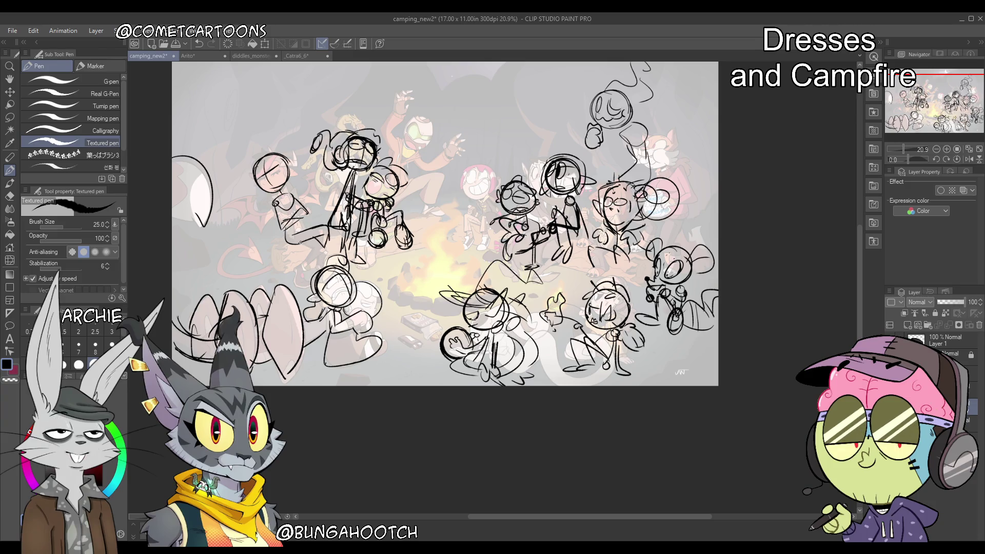
left_click_drag(314, 250, 296, 271)
left_click_drag(320, 256, 303, 275)
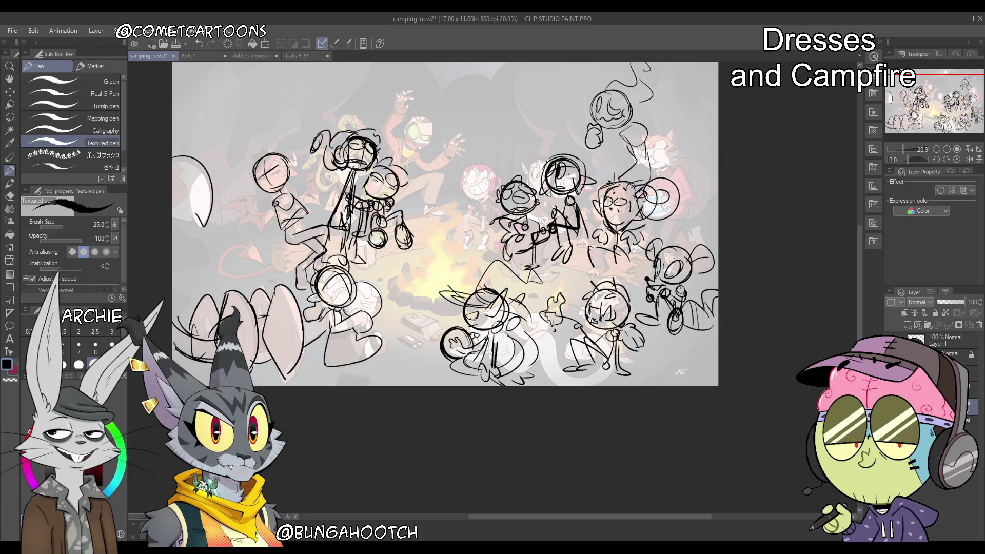
left_click_drag(310, 233, 303, 221)
left_click_drag(272, 262, 254, 248)
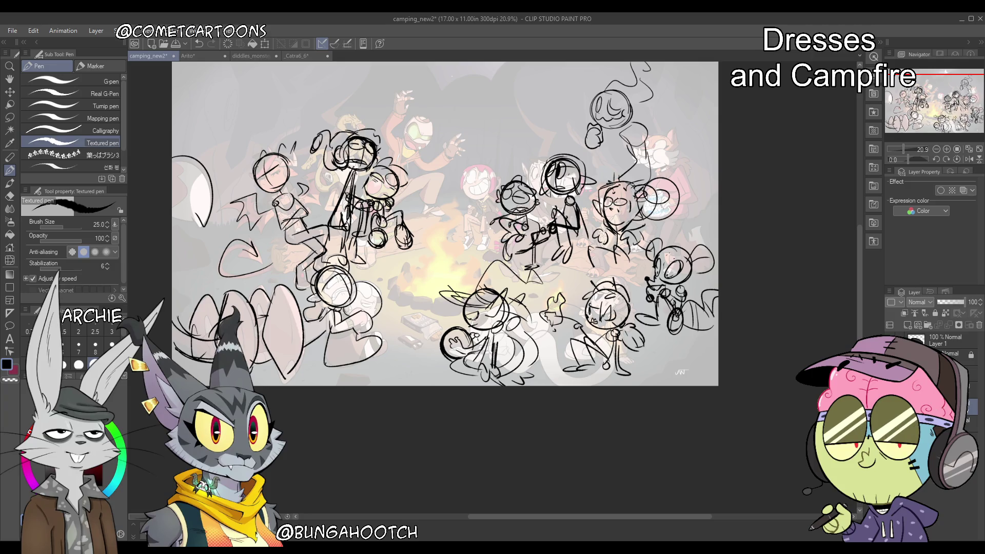
Check the sketch without the coloured reference, then redraw the small head circle bolder
key("ctrl+h")
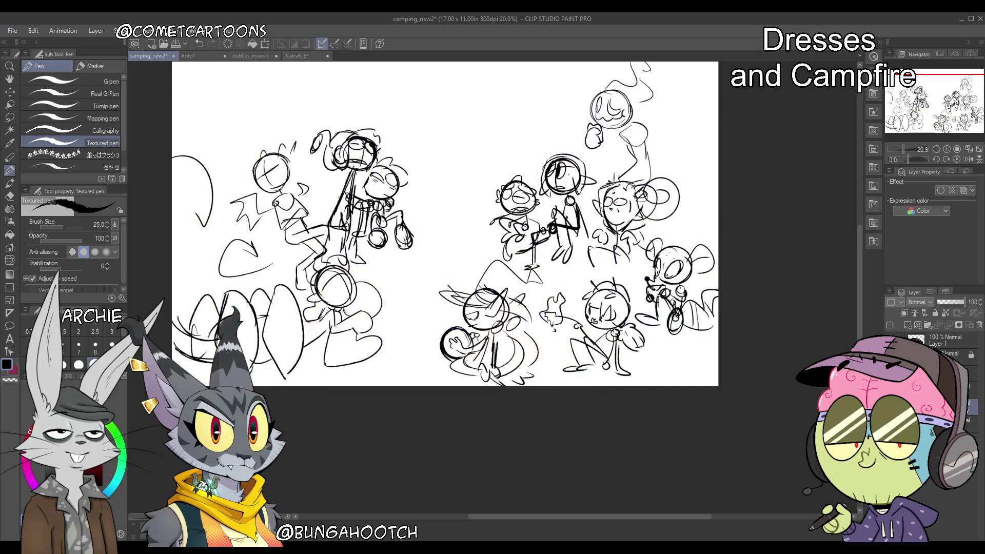
key("ctrl+h")
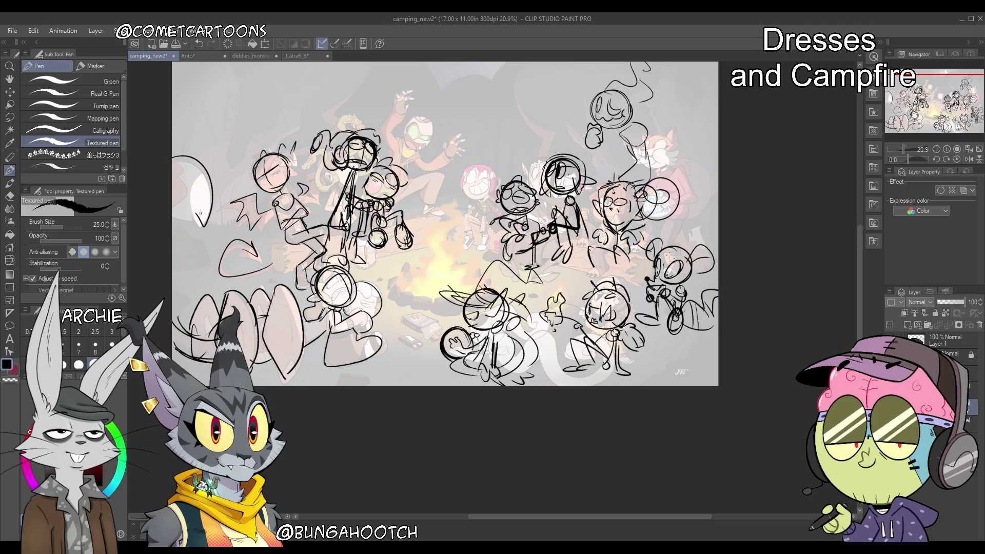
left_click_drag(916, 86, 920, 85)
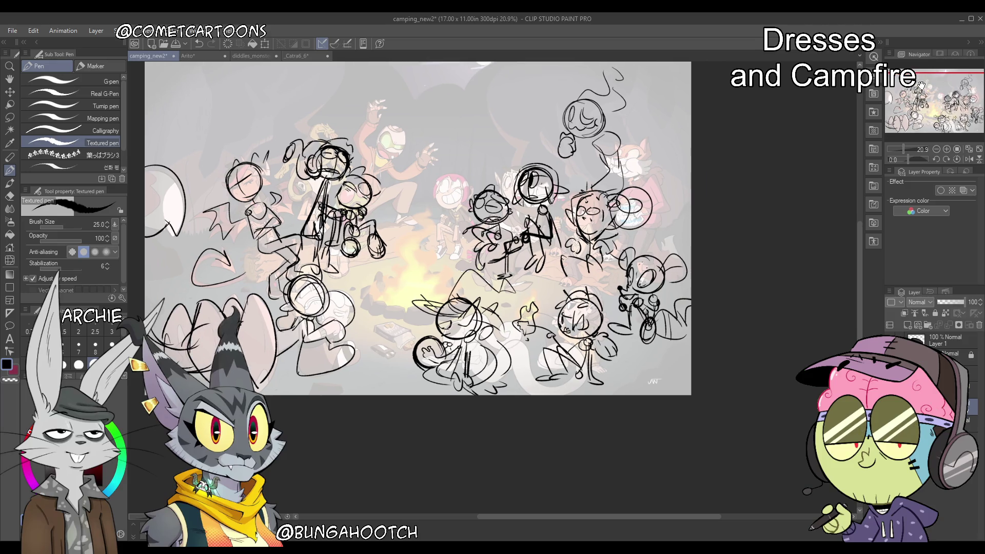
key("ctrl+z")
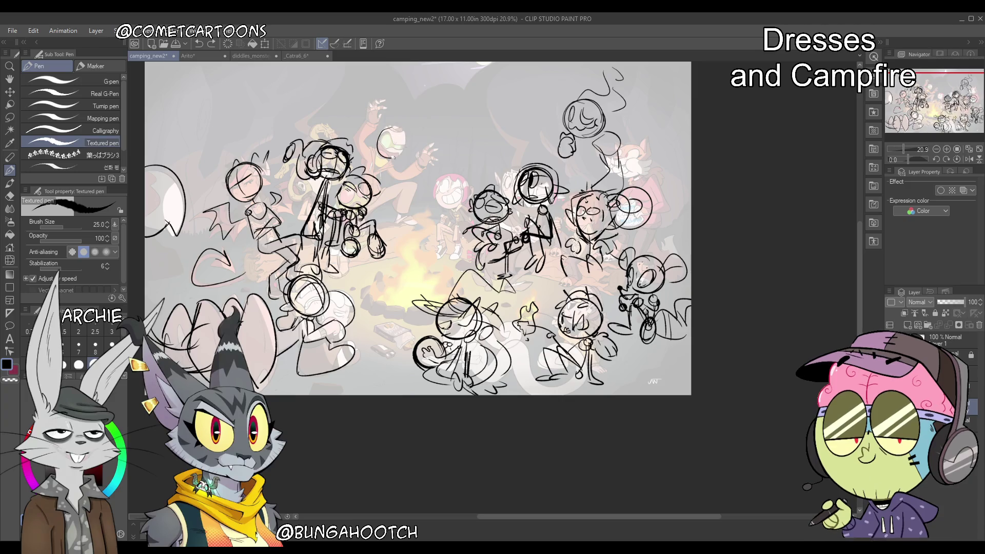
left_click_drag(393, 127, 391, 144)
On the other rough sketch layer, lasso and delete the dancing top-centre figure, then zoom out to 16.1%
left_click(891, 405)
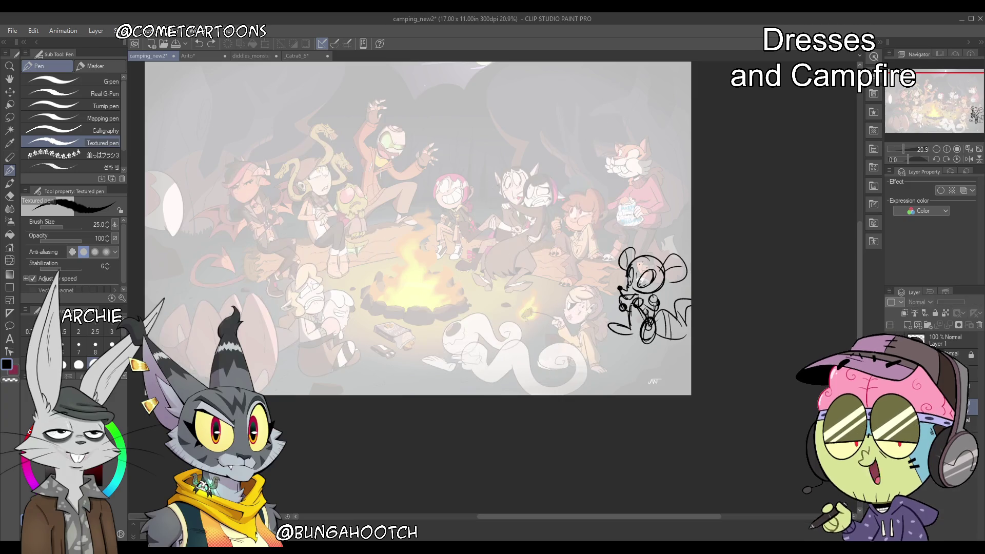
left_click(891, 421)
left_click(929, 420)
key("m")
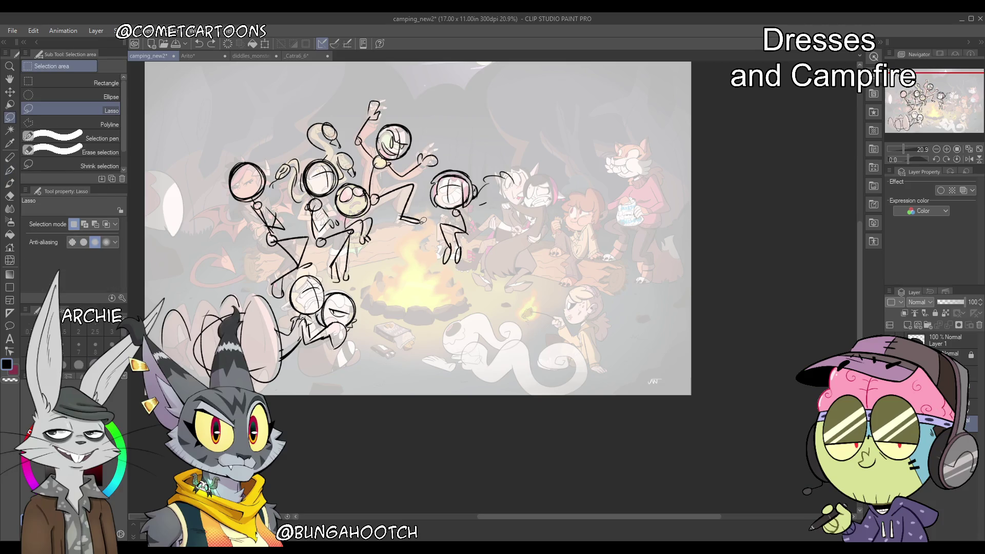
mouse_move(387, 204)
left_mouse_down()
mouse_move(364, 184)
mouse_move(492, 109)
left_mouse_up()
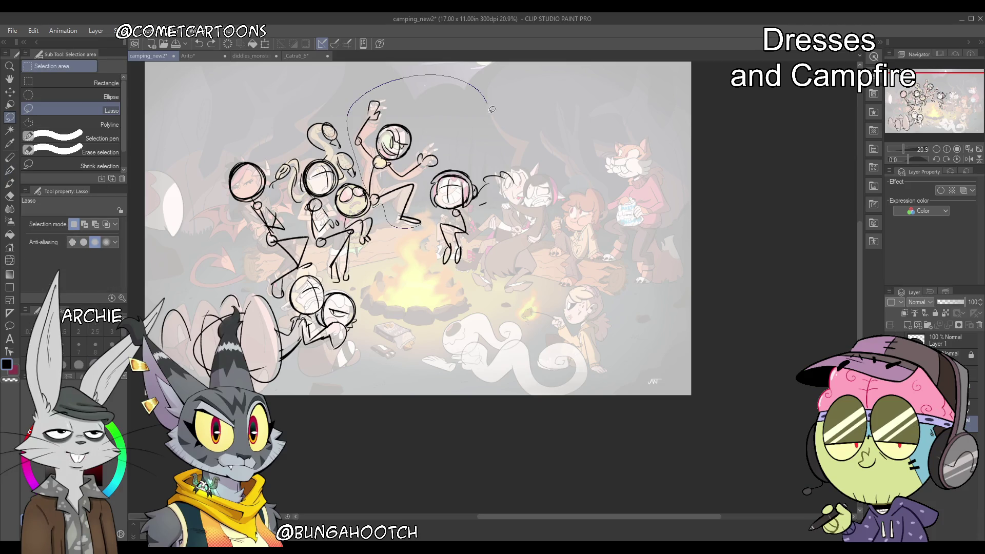
left_click_drag(480, 219, 417, 231)
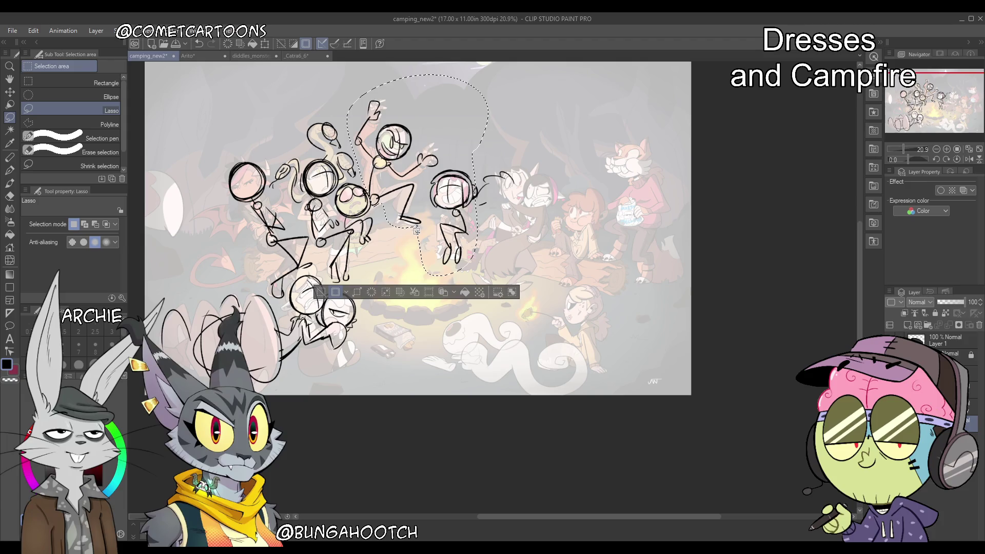
key("Delete")
key("ctrl+d")
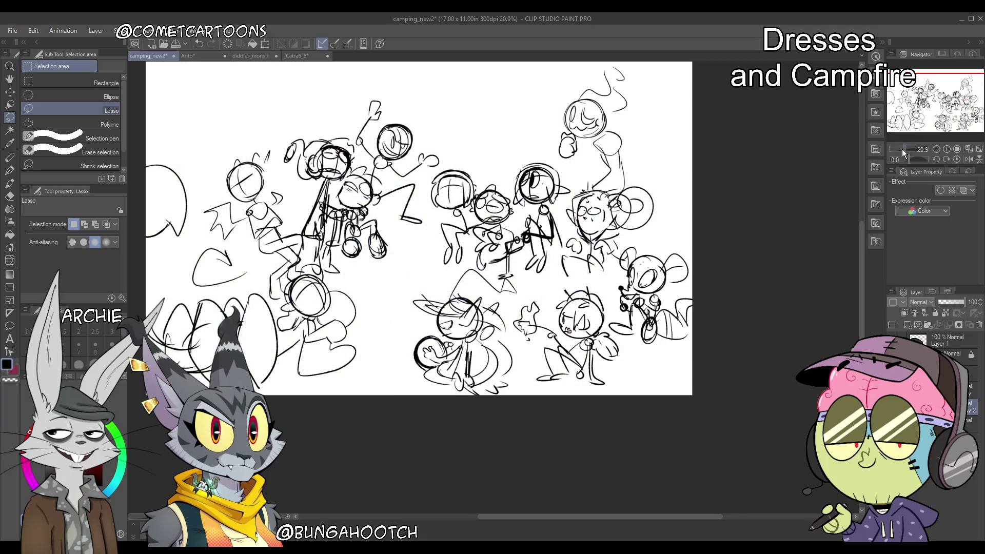
left_click_drag(901, 148, 903, 149)
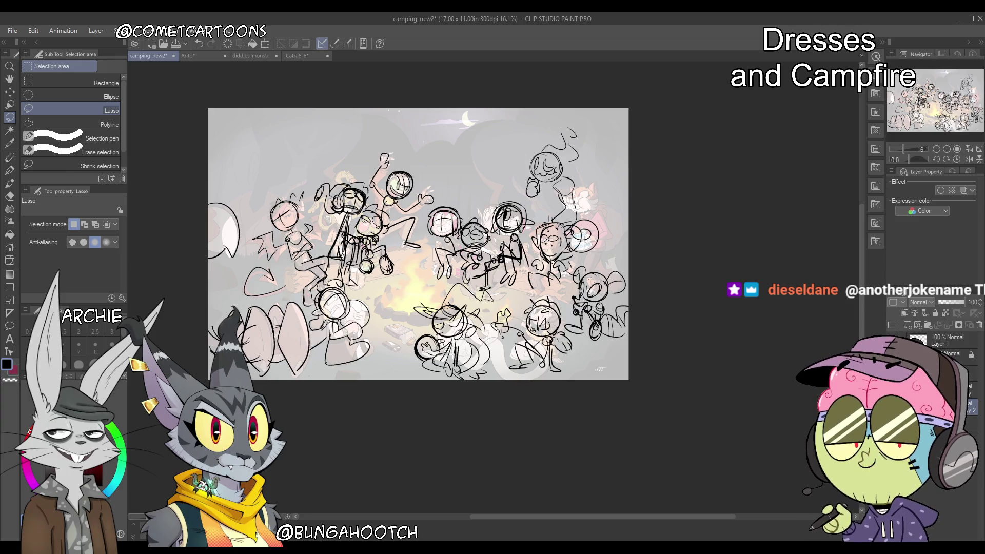
Sketch arcs above the upper-left characters and the upper-right character with the pen
mouse_move(946, 109)
left_mouse_down()
mouse_move(949, 120)
mouse_move(952, 112)
left_mouse_up()
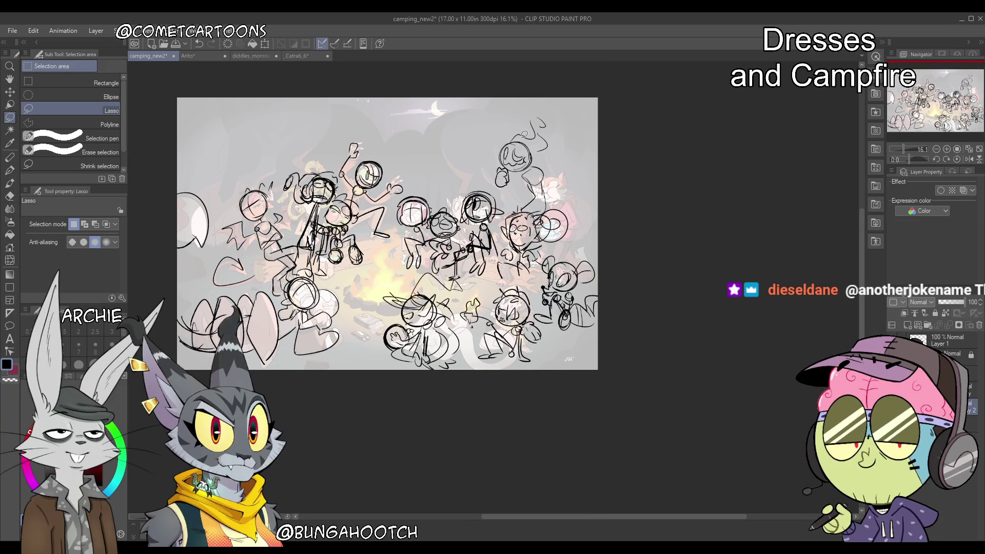
key("p")
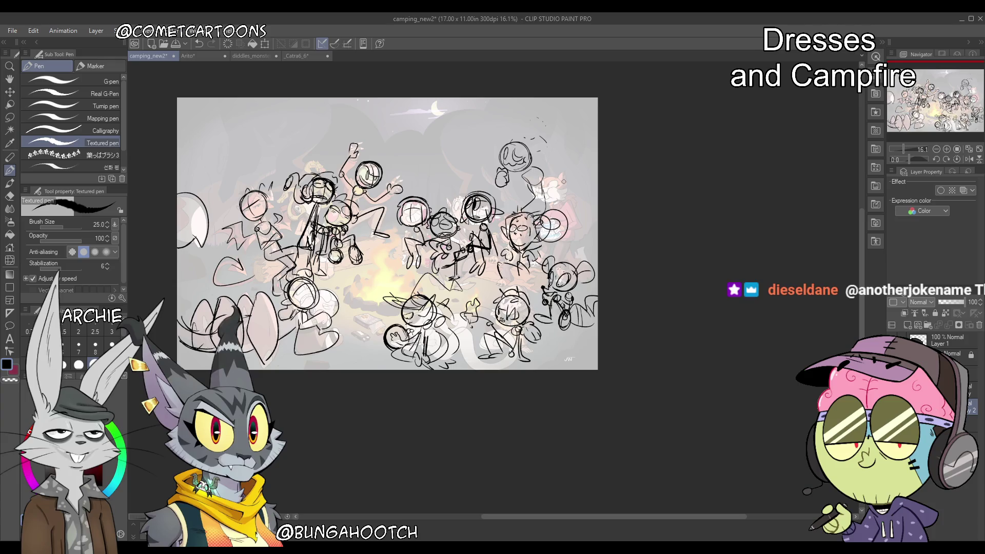
mouse_move(237, 185)
left_mouse_down()
mouse_move(242, 193)
mouse_move(210, 180)
mouse_move(287, 180)
left_mouse_up()
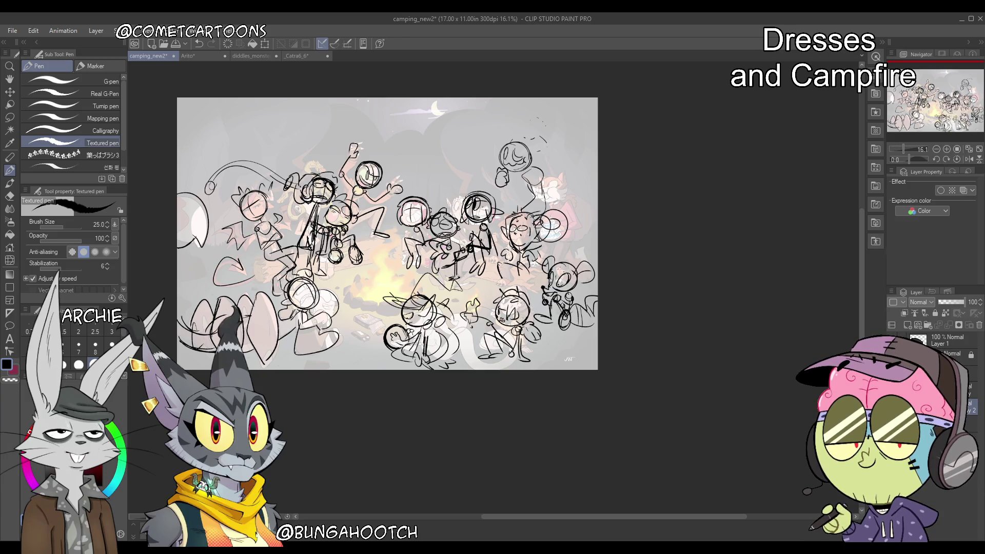
left_click_drag(518, 134, 540, 132)
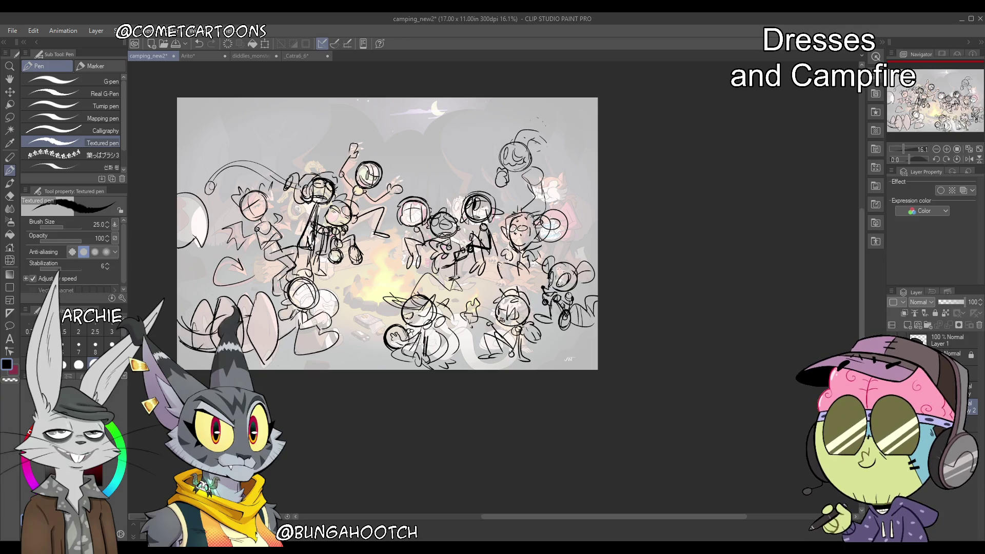
left_click(214, 54)
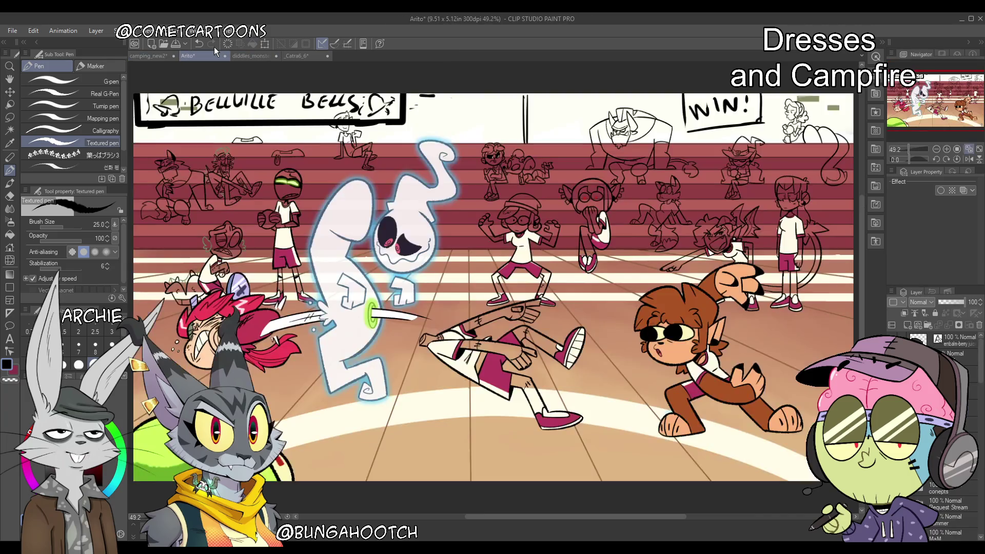
left_click(161, 56)
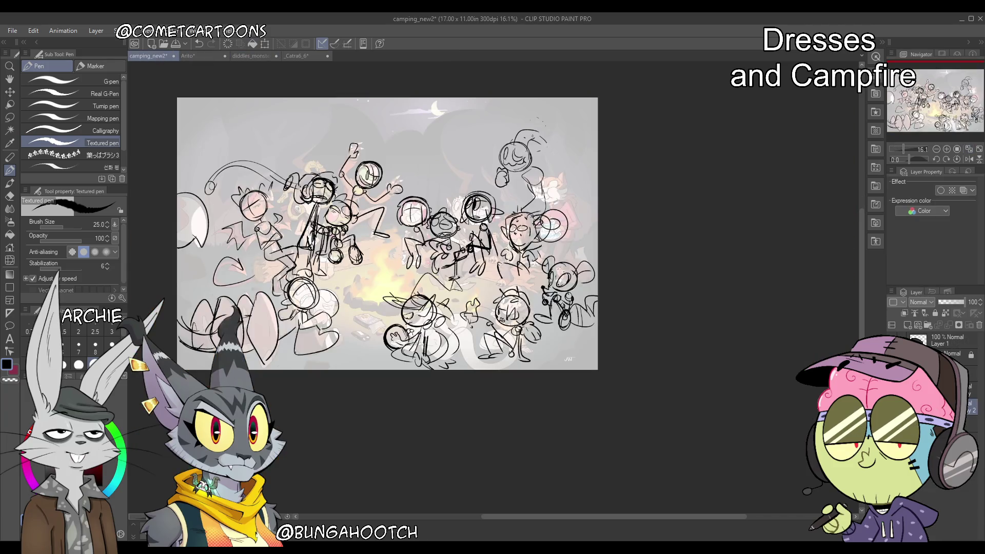
left_click_drag(540, 124, 554, 131)
Lasso the upper-right character and move it slightly lower, then deselect
key("m")
mouse_move(510, 200)
left_mouse_down()
mouse_move(513, 123)
mouse_move(532, 164)
left_mouse_up()
key("k")
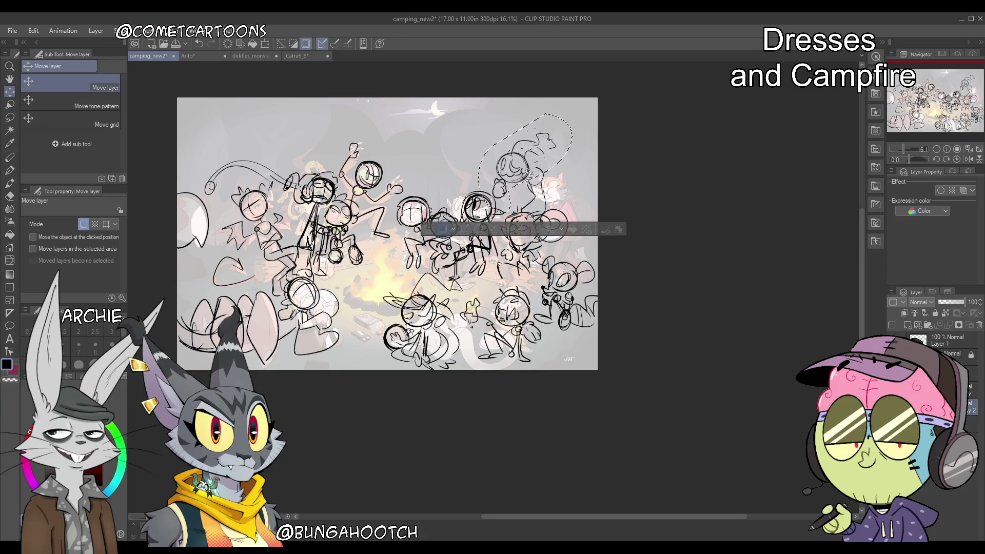
key("ctrl+d")
left_click_drag(950, 103, 949, 106)
Draw the pointed devil-tail tip on the left-side character and hide the painted reference
left_click(895, 369)
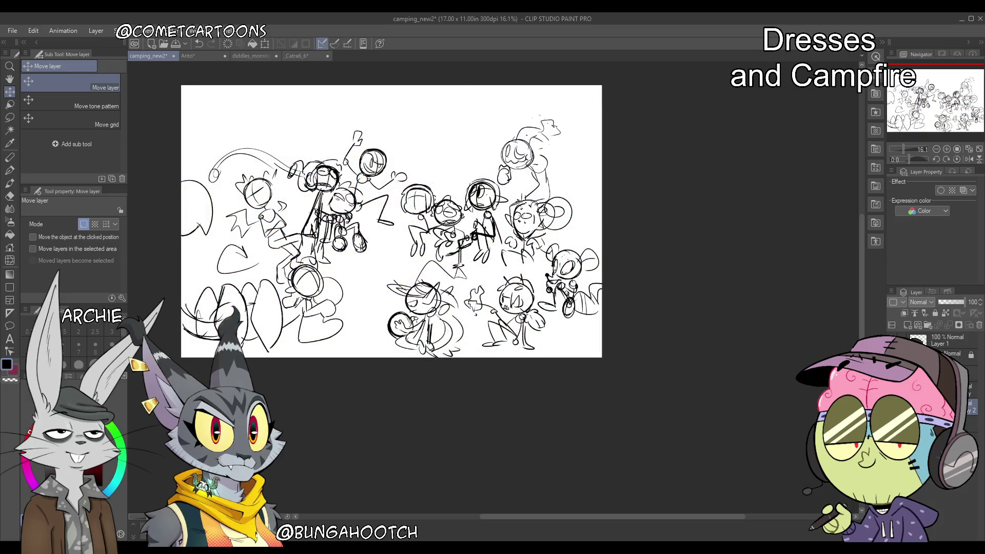
left_click(895, 369)
key("ctrl+z")
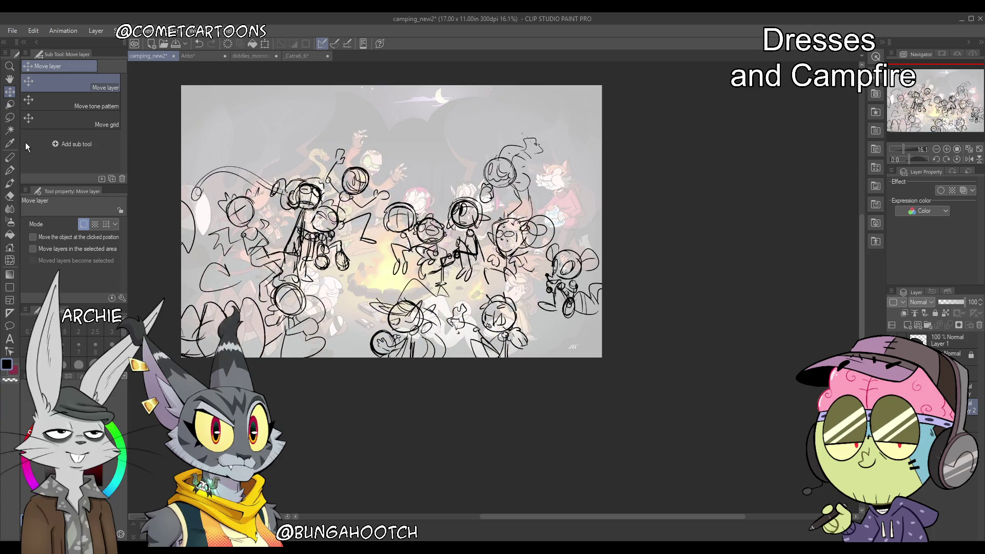
left_click(9, 158)
left_click(9, 171)
key("ctrl+z")
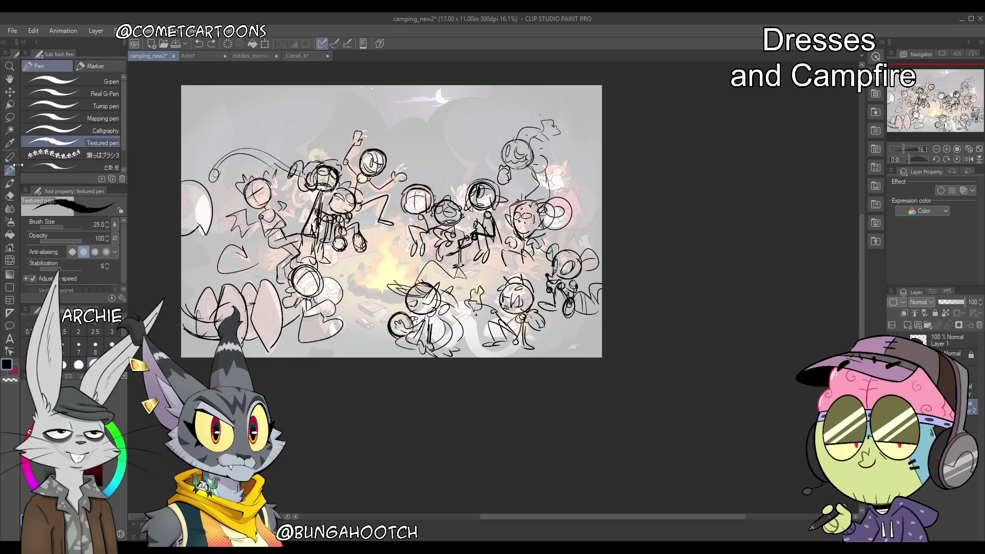
left_click_drag(229, 243, 215, 271)
left_click_drag(230, 236, 248, 255)
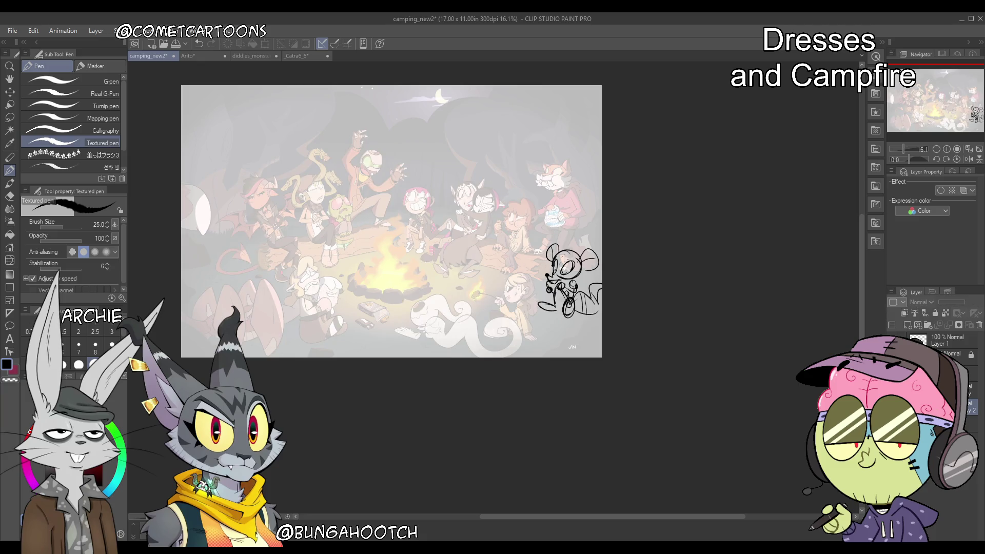
key("ctrl+h")
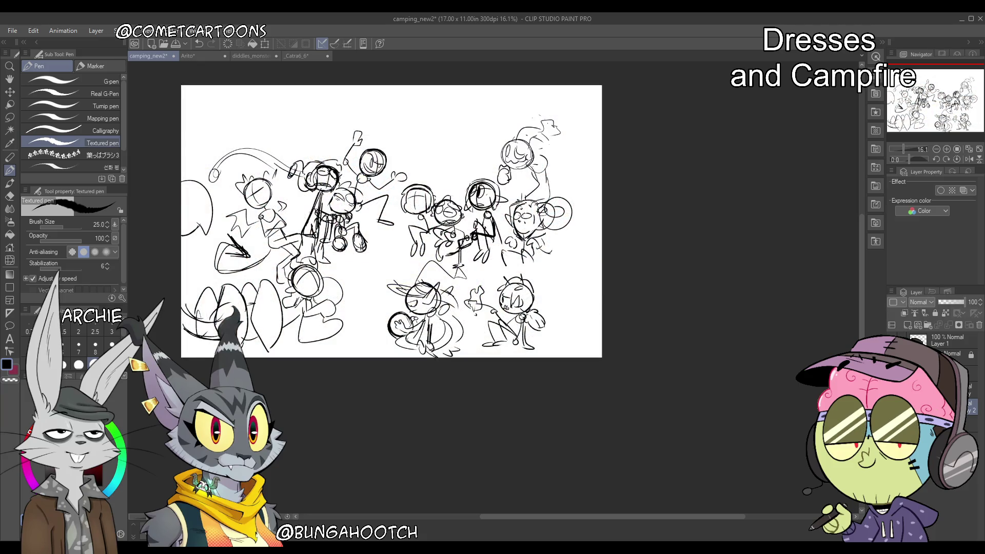
Restore the small round-eared mouse sketch at the far right edge of the rough sketch
key("ctrl+y")
key("ctrl+z")
key("ctrl+y")
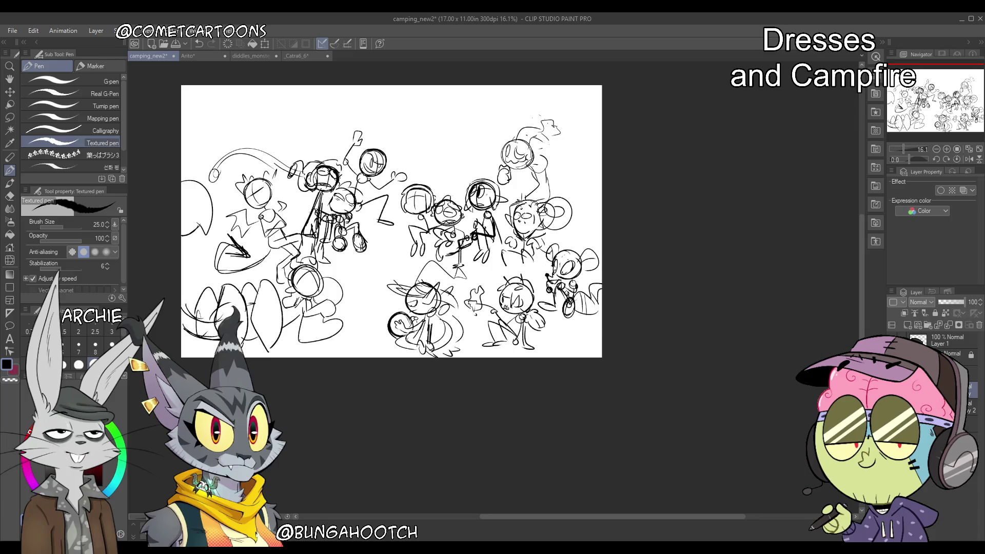
key("ctrl+z")
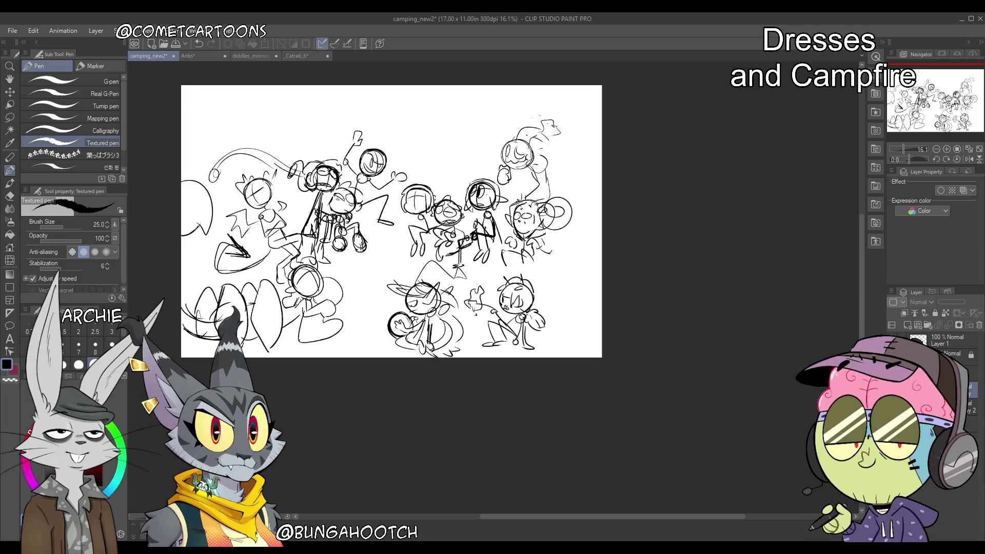
left_click(943, 103)
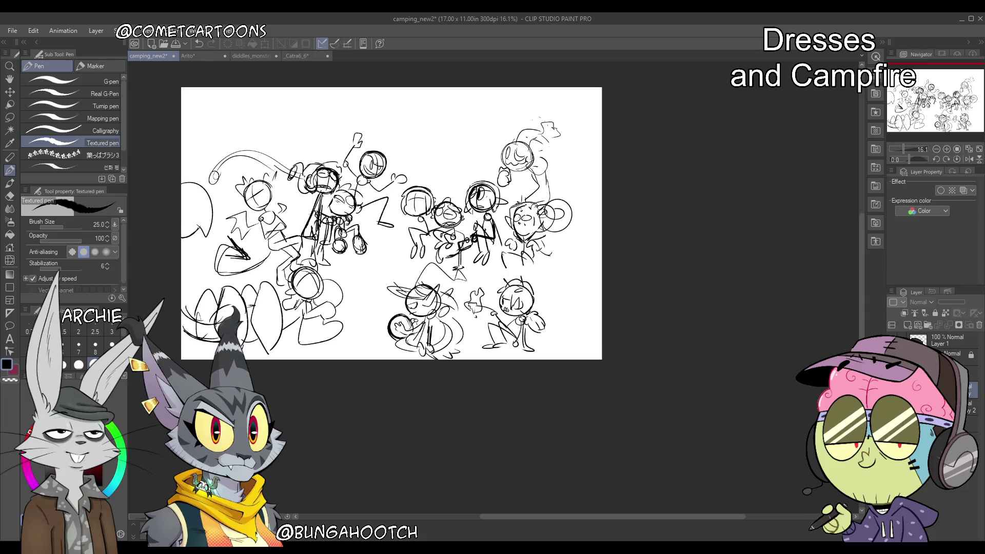
key("ctrl+v")
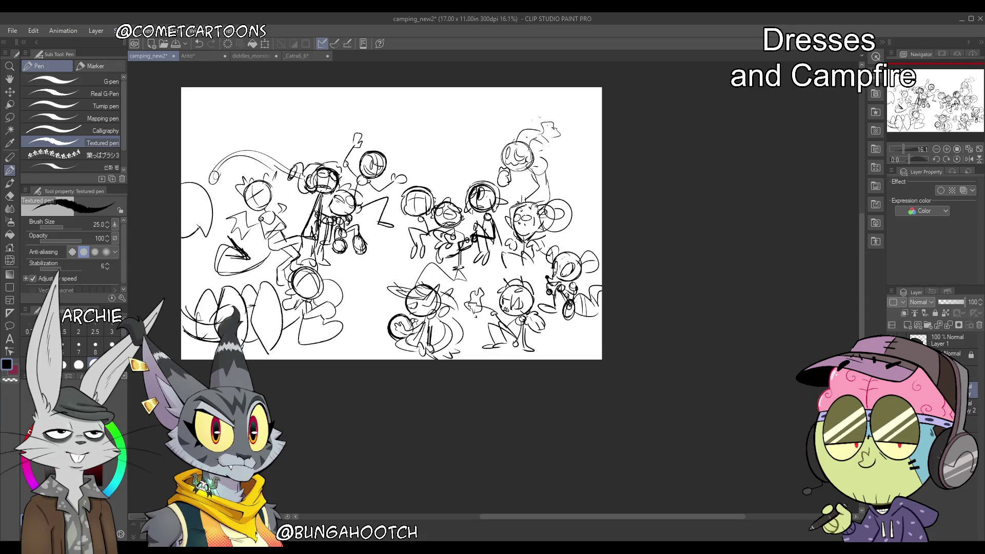
key("k")
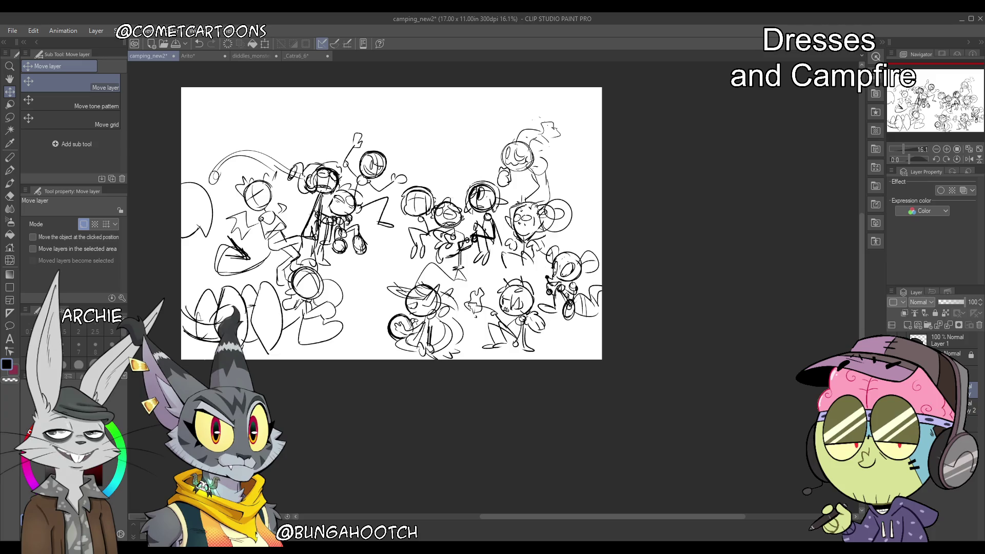
Lasso the left-side figures and shift them slightly left with Free Transform
key("m")
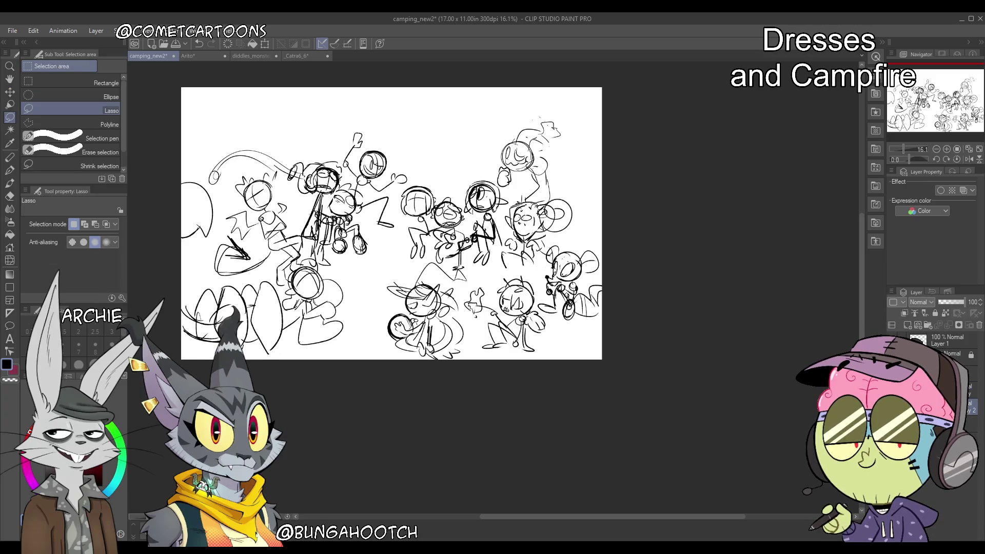
left_click_drag(141, 211, 367, 300)
left_click_drag(315, 263, 189, 157)
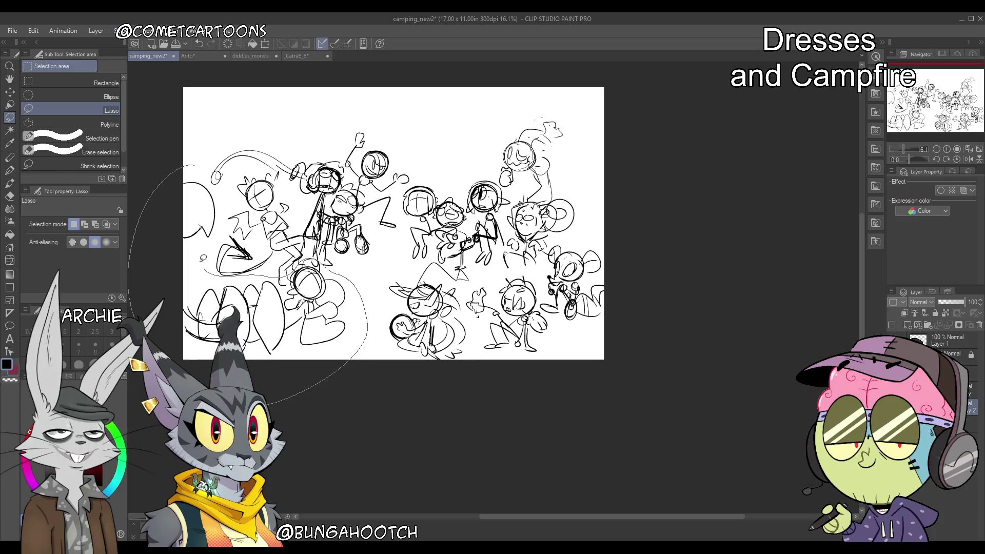
key("ctrl+t")
mouse_move(334, 340)
left_mouse_down()
mouse_move(323, 339)
mouse_move(336, 332)
left_mouse_up()
key("Return")
key("ctrl+d")
Move the lower-middle figure group farther right in Free Transform, trying and reverting a horizontal flip
left_click_drag(399, 265, 406, 263)
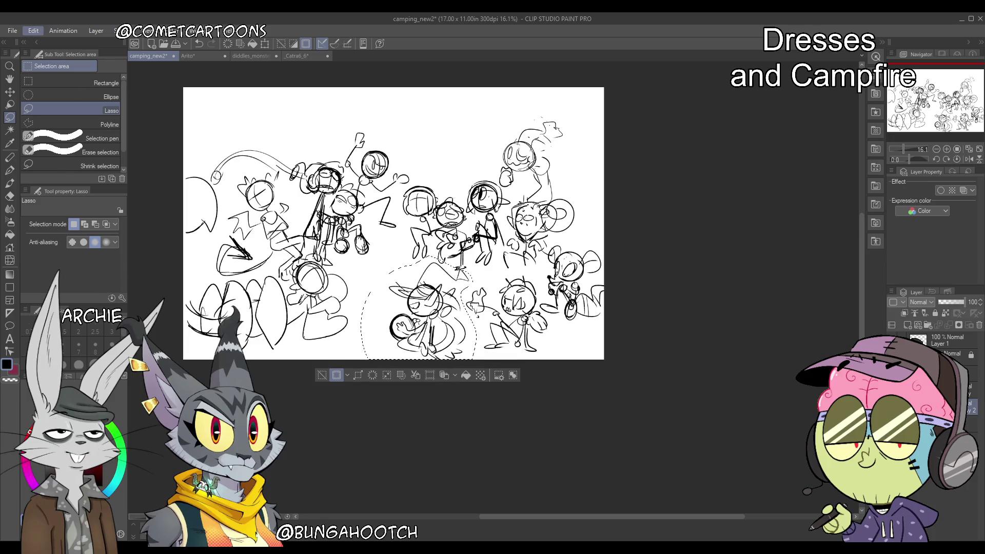
key("ctrl+t")
left_click(58, 224)
left_click_drag(433, 354, 391, 347)
left_click(58, 224)
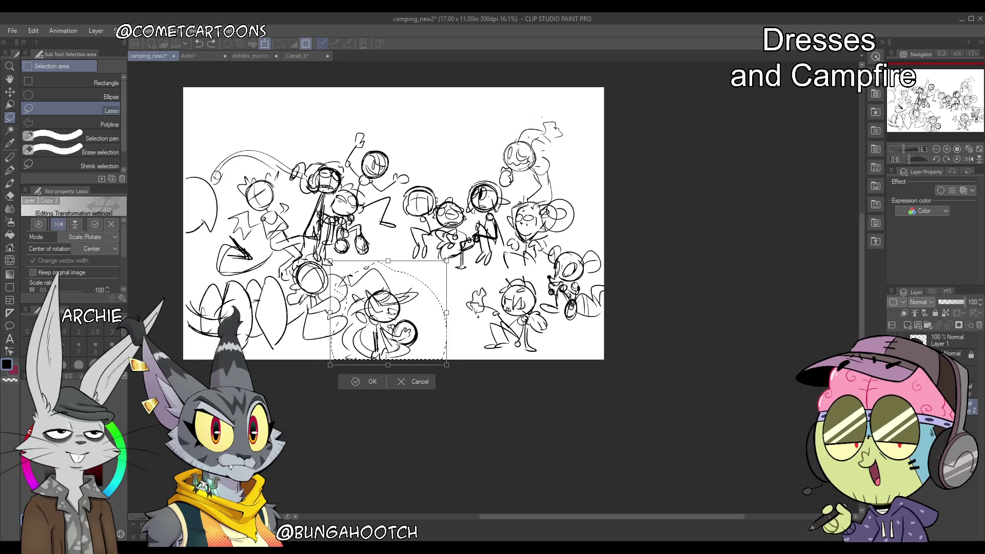
left_click_drag(441, 315, 474, 306)
left_click_drag(445, 350, 403, 356)
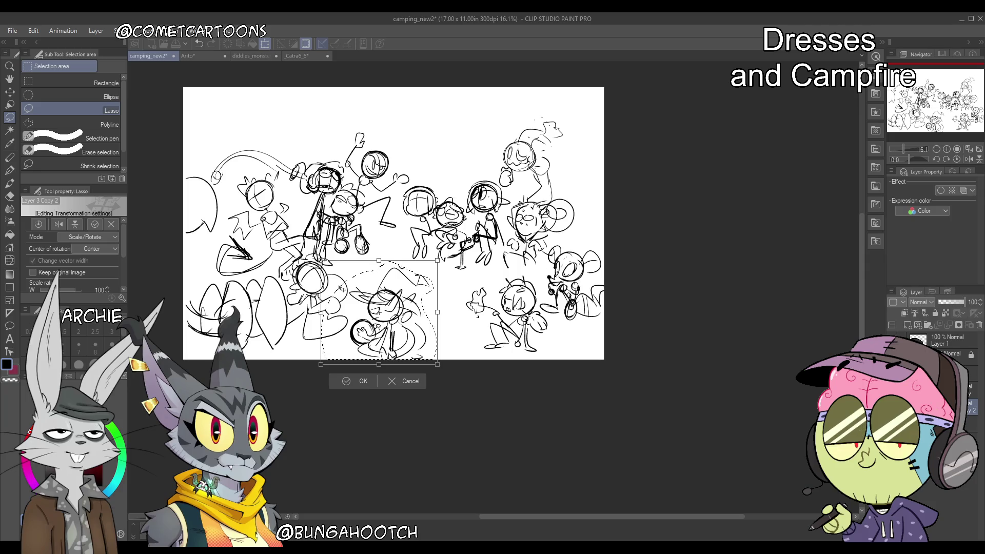
left_click_drag(340, 289, 380, 283)
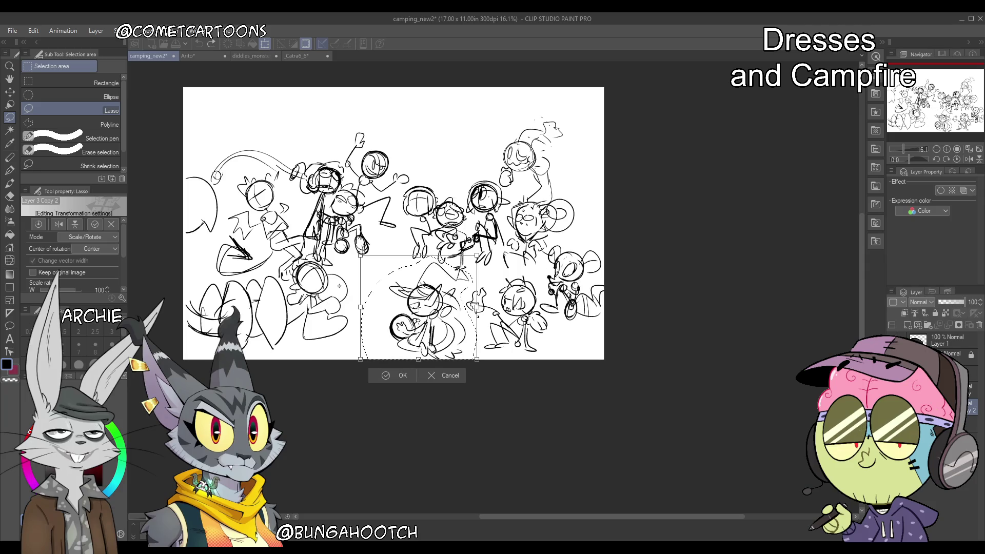
key("Return")
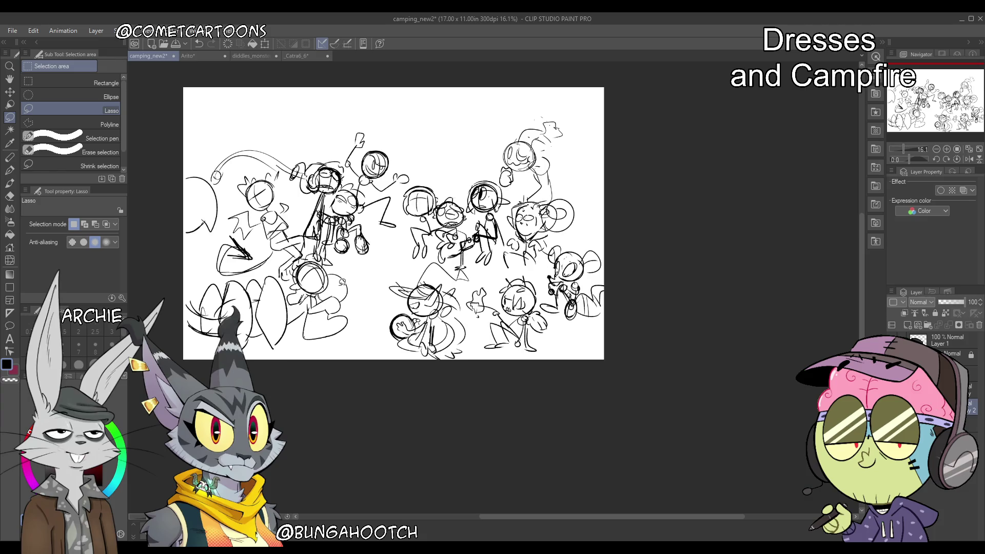
left_click_drag(187, 160, 361, 341)
key("ctrl+z")
key("ctrl+z")
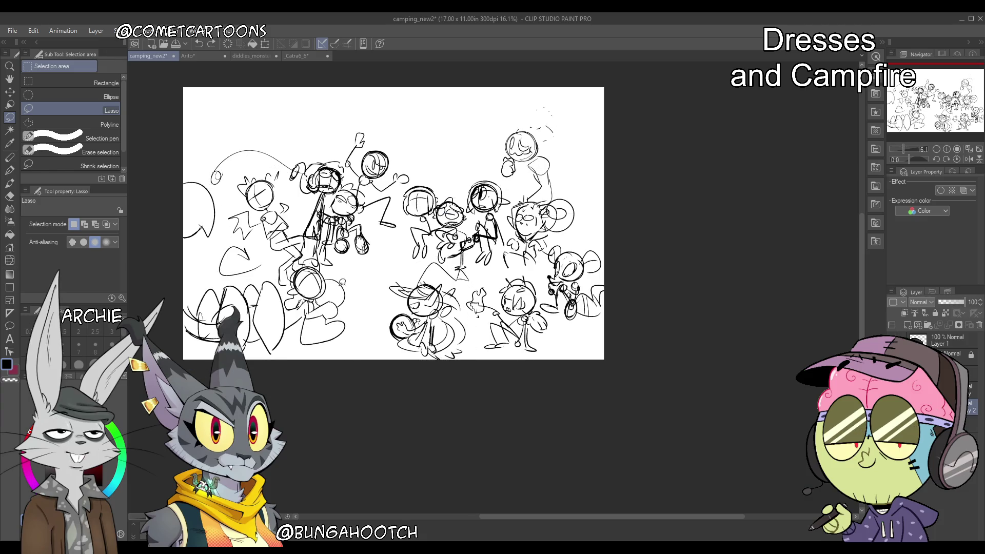
Cut the lower-middle figure group and paste it onto a new layer
key("ctrl+y")
key("ctrl+y")
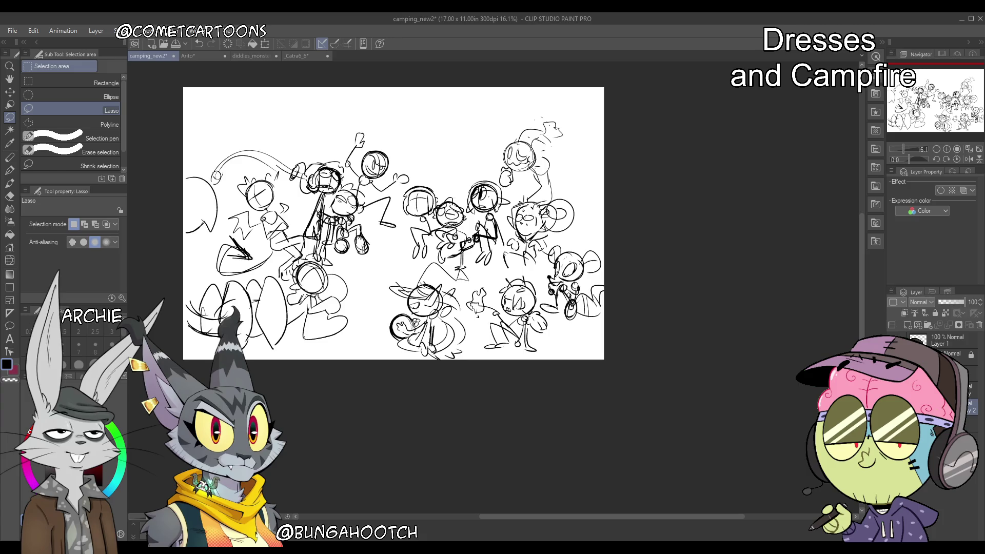
mouse_move(392, 277)
left_mouse_down()
mouse_move(479, 362)
mouse_move(470, 282)
mouse_move(454, 264)
mouse_move(418, 267)
left_mouse_up()
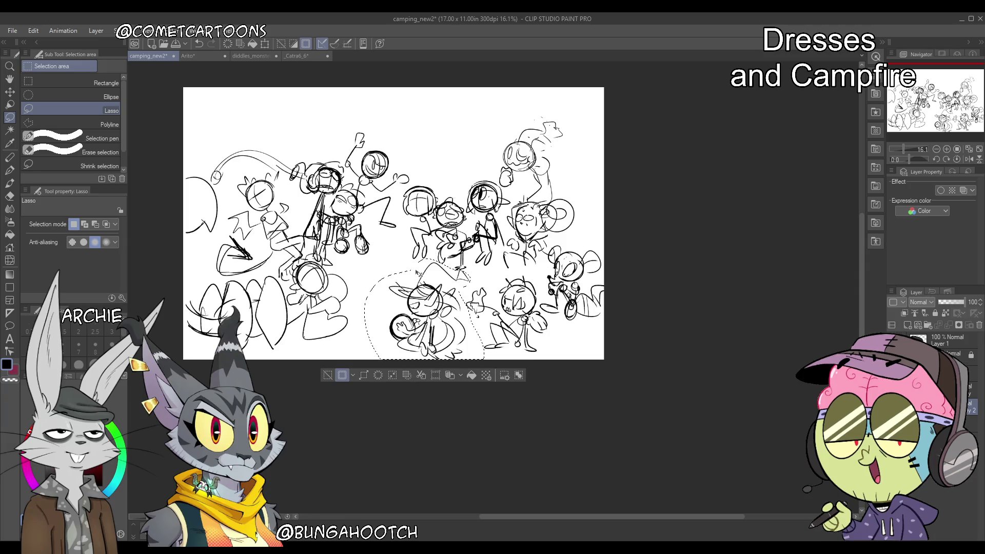
key("Delete")
left_click(417, 268)
key("ctrl+v")
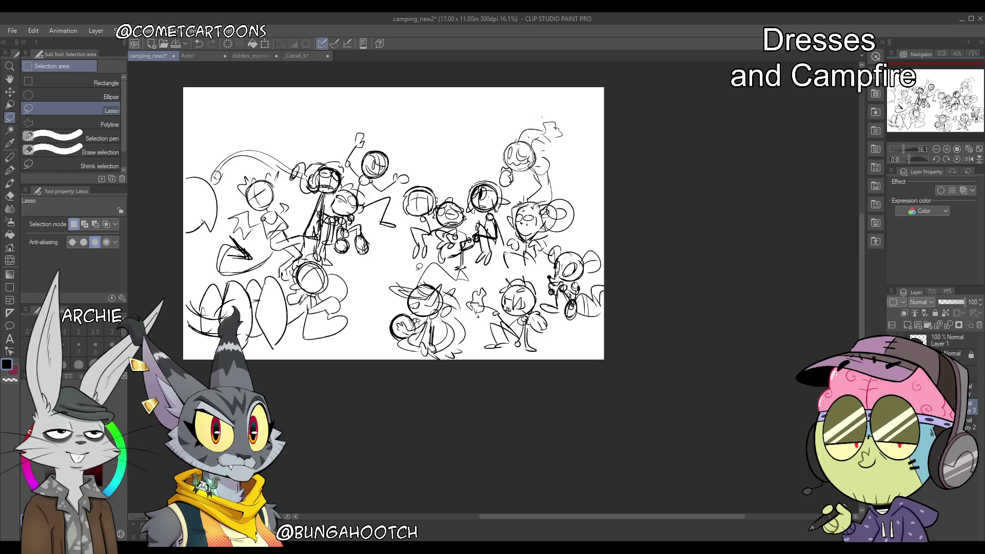
key("k")
key("ctrl+z")
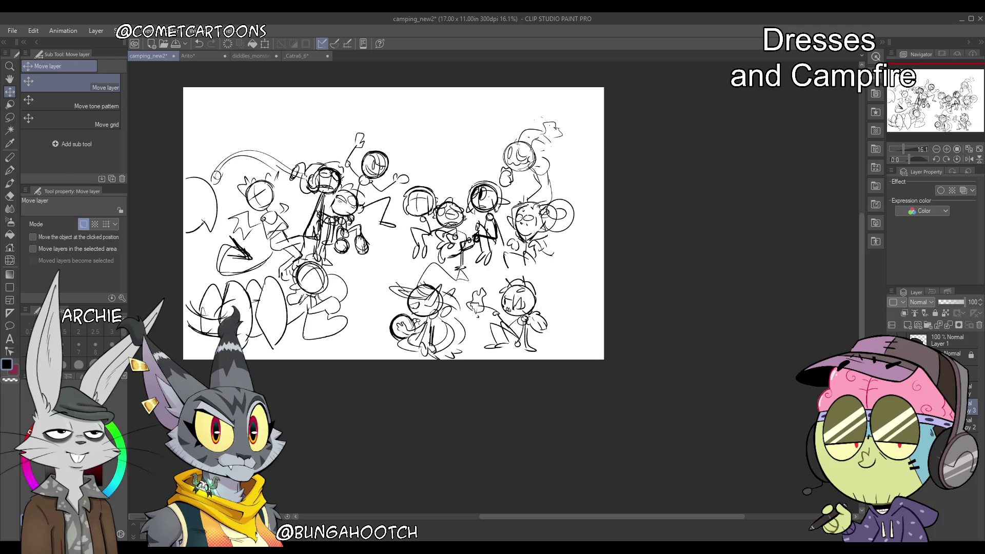
key("ctrl+y")
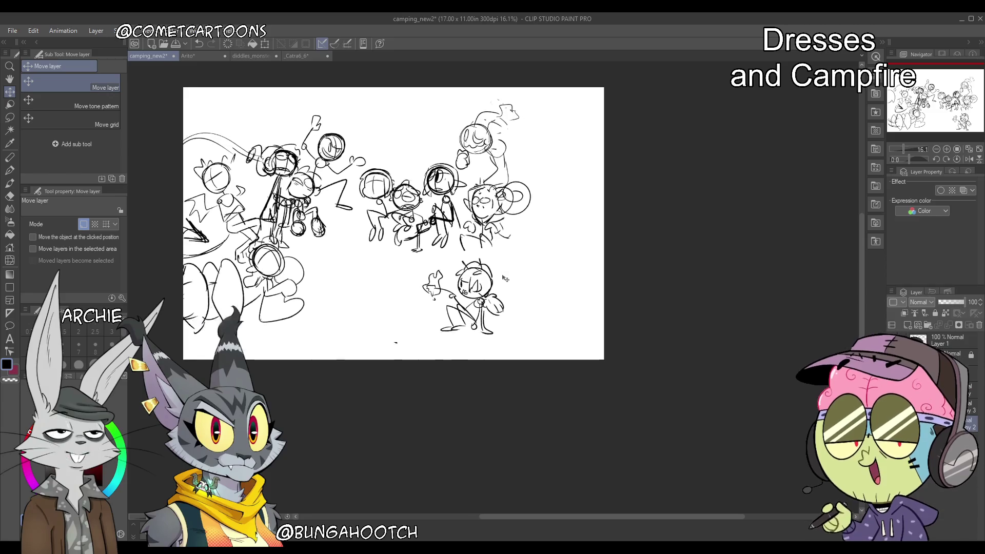
key("ctrl+z")
Cut the lower-right figure onto its own layer, then revert to the earlier arrangement
key("m")
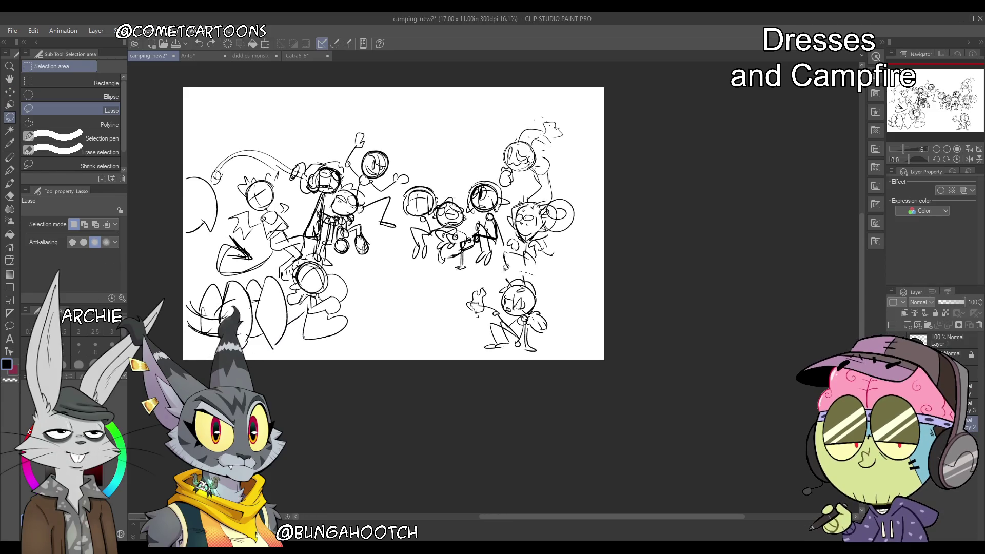
left_click_drag(528, 272, 510, 270)
key("ctrl+x")
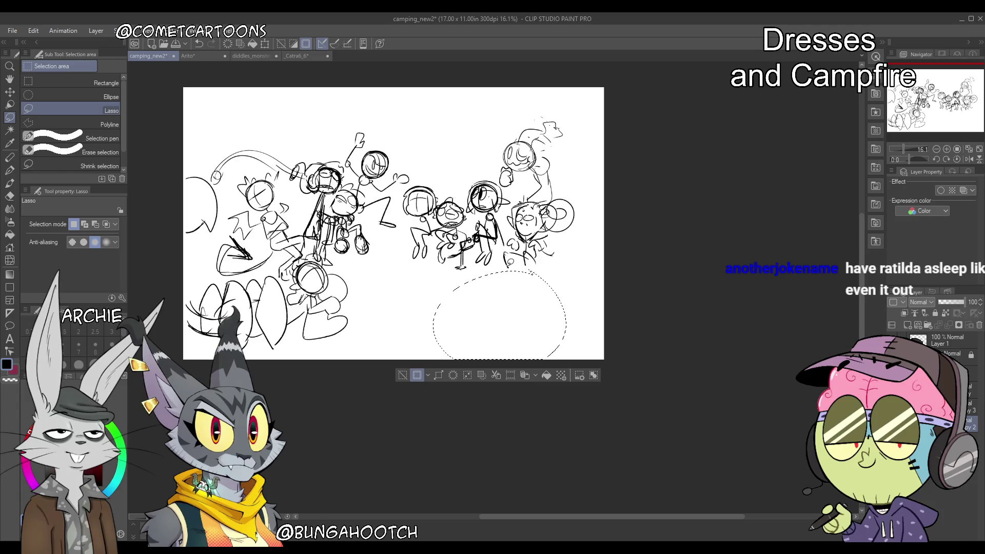
key("ctrl+v")
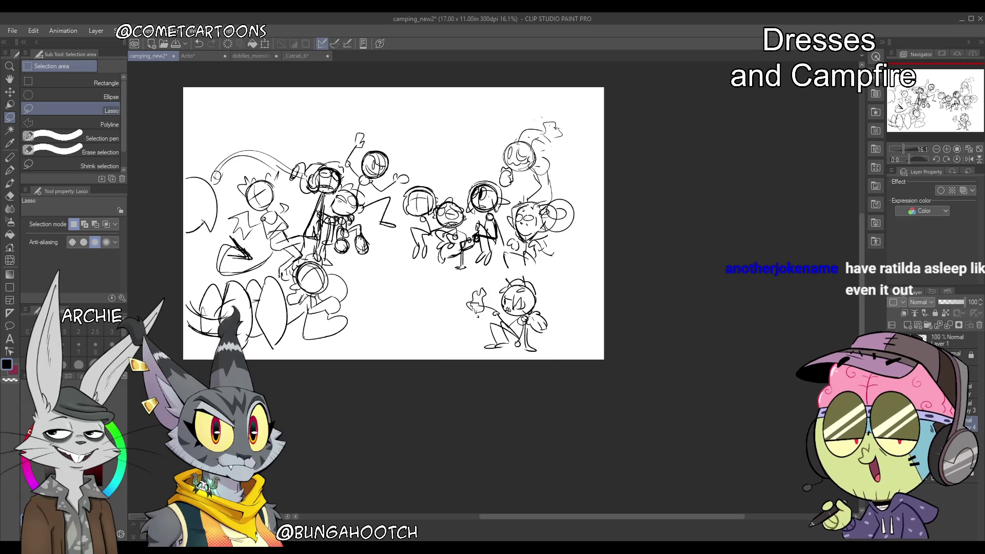
key("ctrl+z")
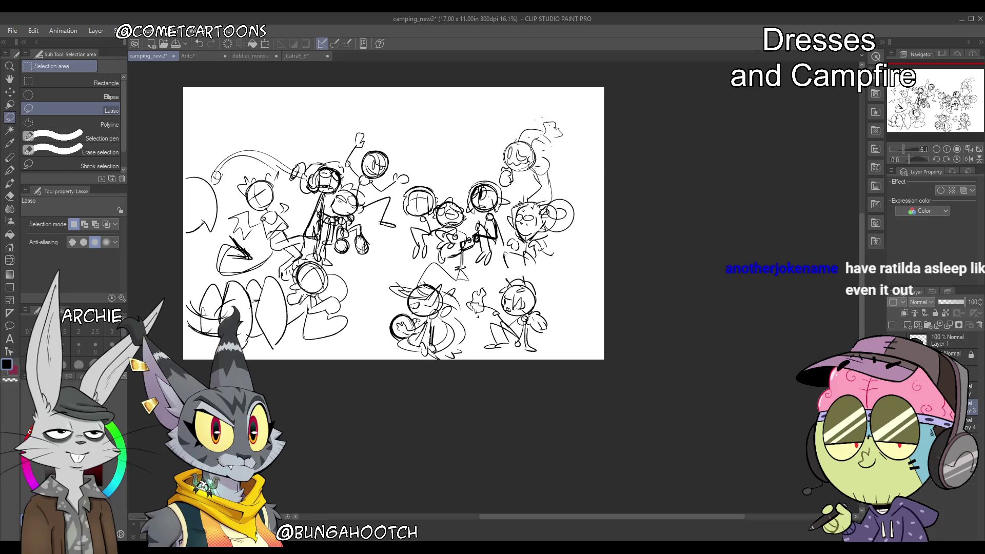
key("ctrl+z")
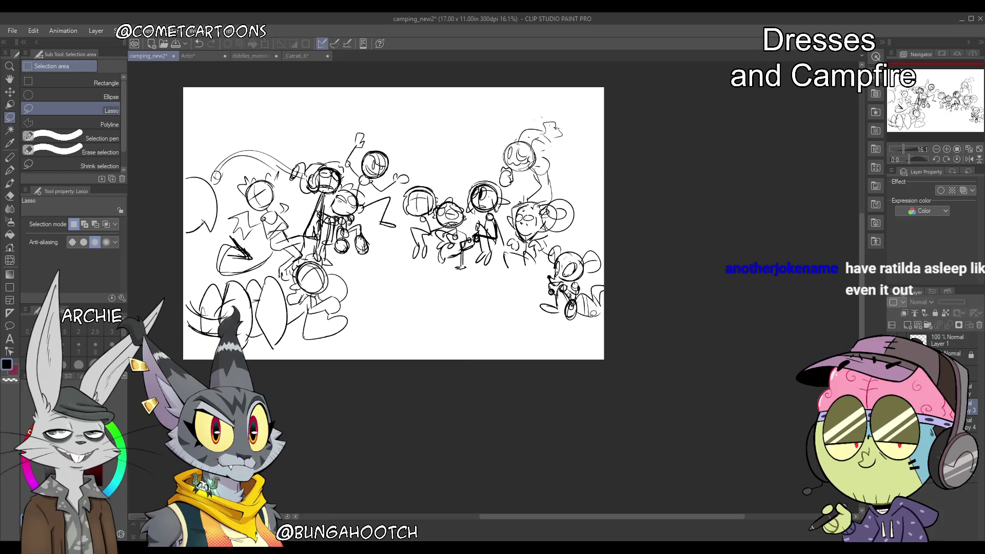
key("k")
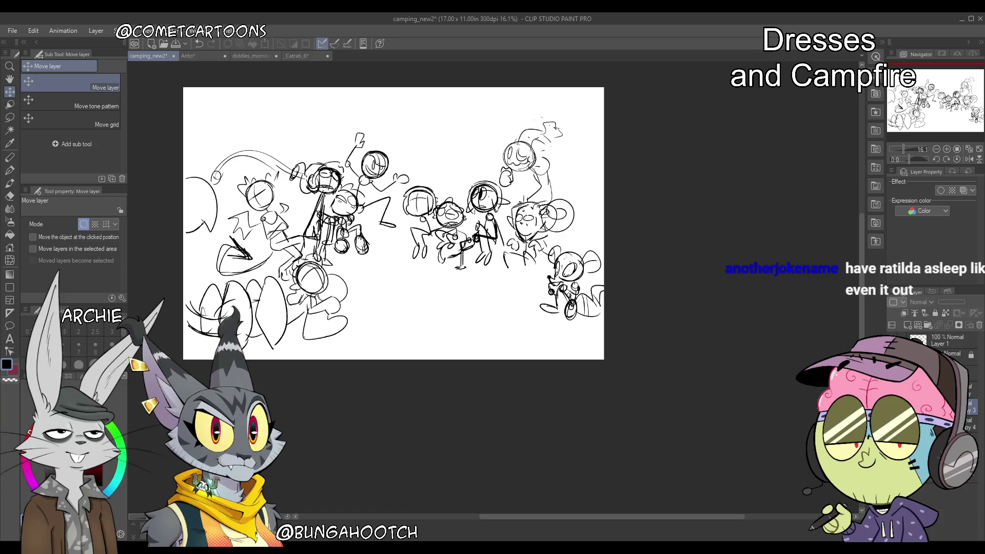
key("ctrl+z")
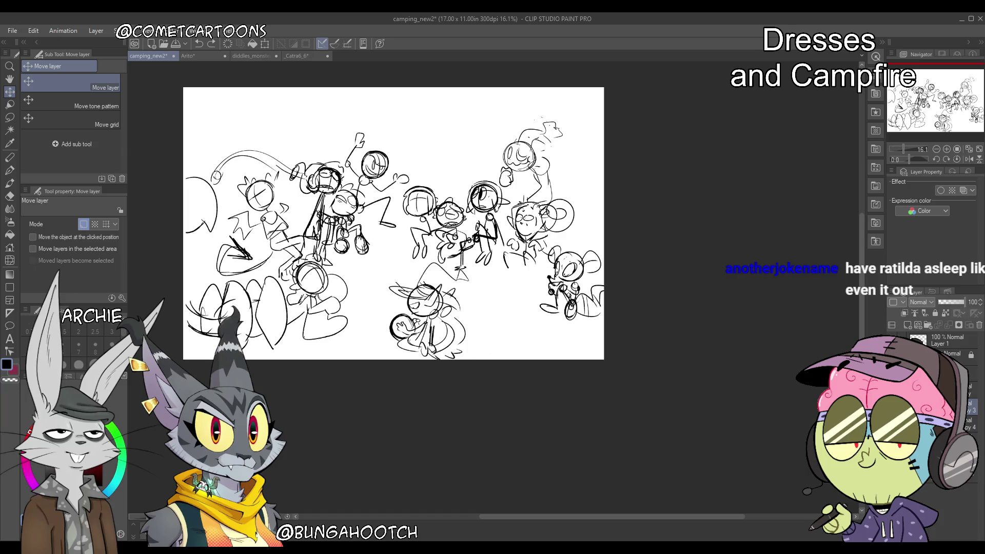
Move the mouse character to the lower middle and place the standing figure at the lower right
mouse_move(605, 287)
left_mouse_down()
mouse_move(447, 322)
mouse_move(420, 316)
left_mouse_up()
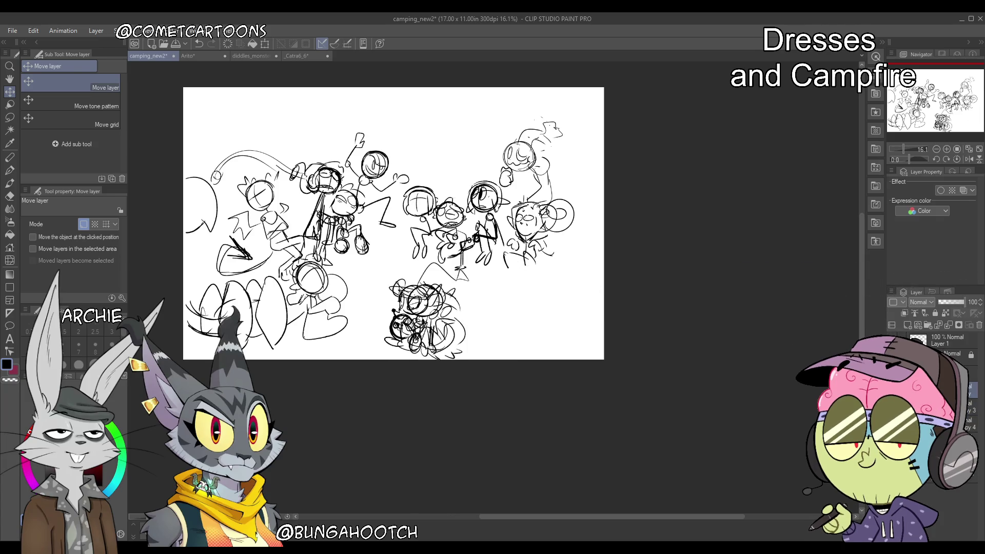
left_click_drag(518, 352, 551, 332)
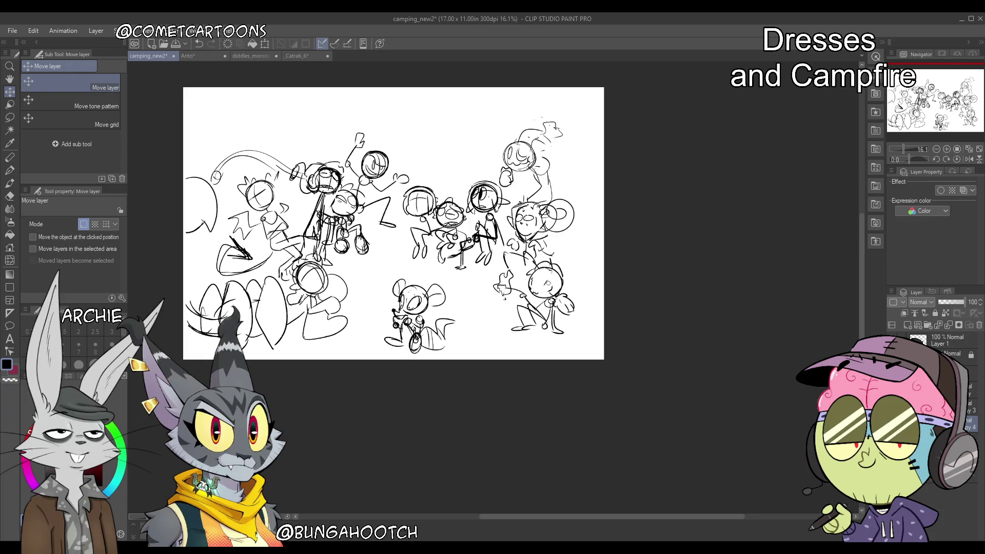
left_click_drag(546, 278, 545, 275)
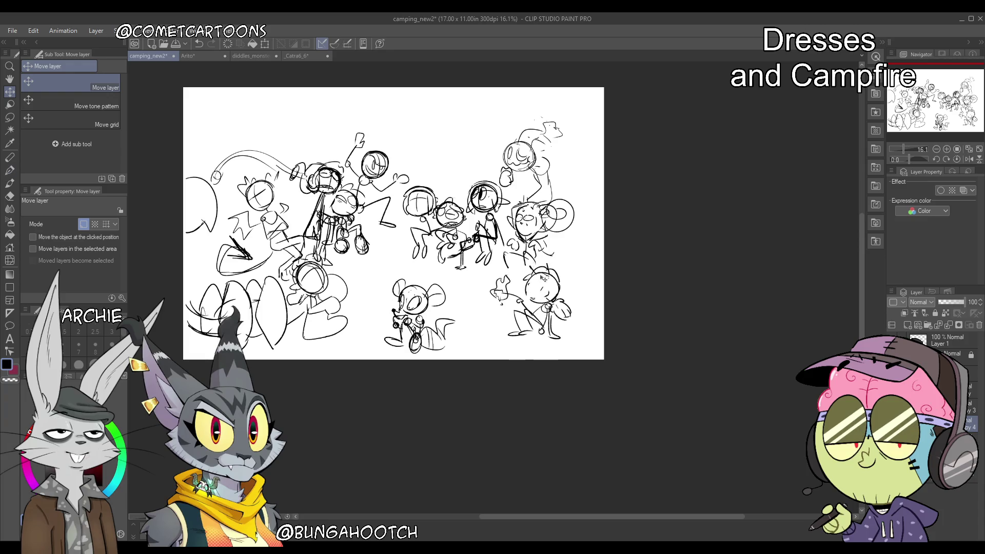
left_click(9, 170)
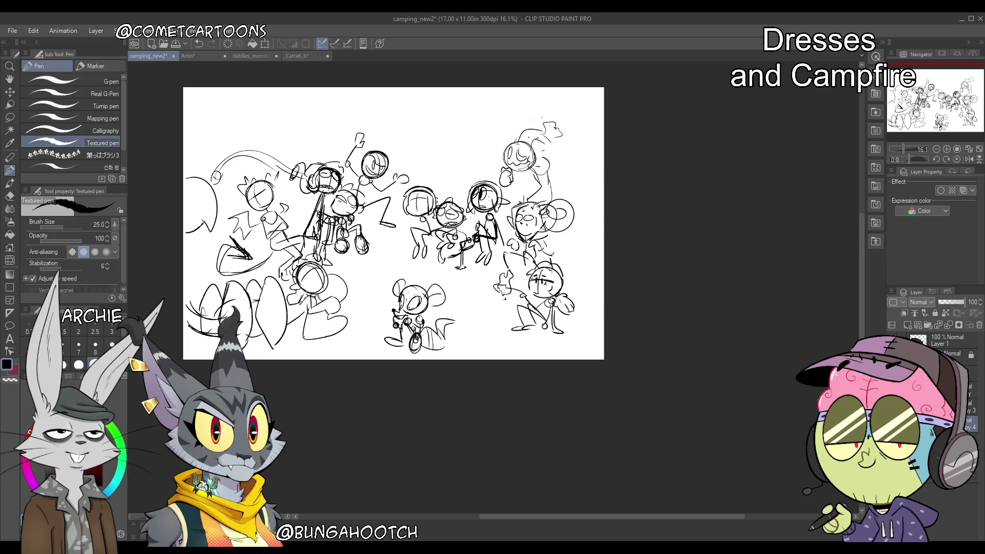
key("k")
left_click_drag(562, 336, 571, 334)
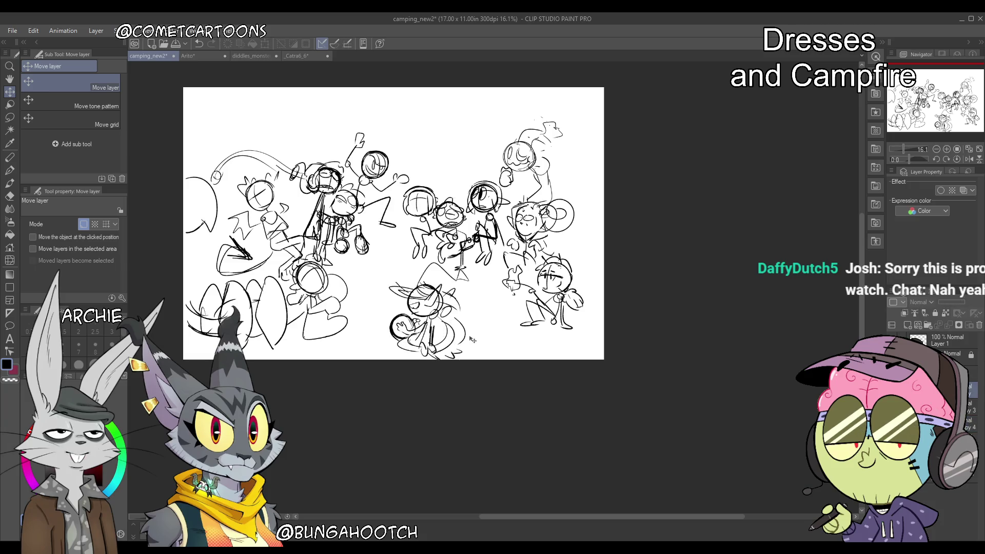
Shift the witch-hat figure right, then move the mouse figure left of it and shrink it
left_click_drag(458, 342, 493, 333)
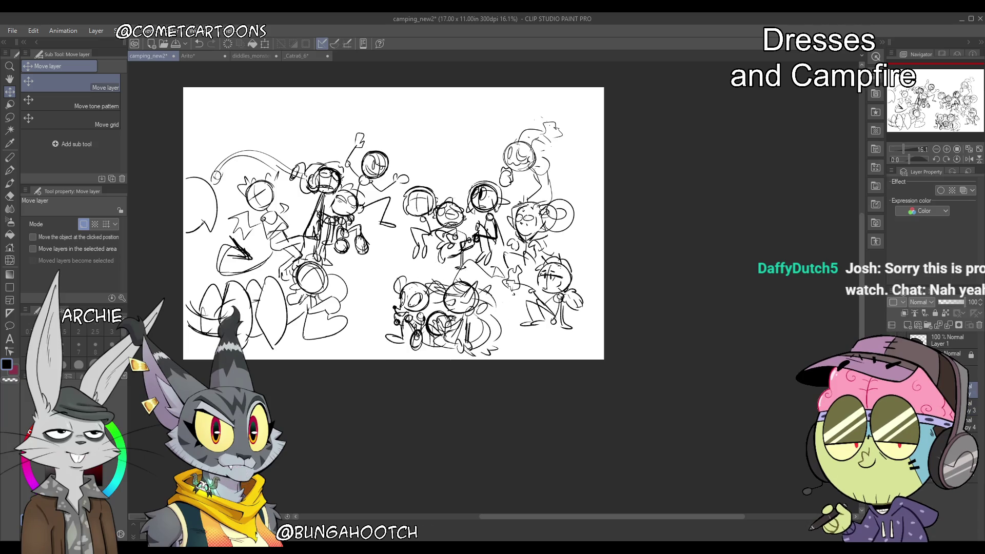
left_click_drag(421, 346, 393, 342)
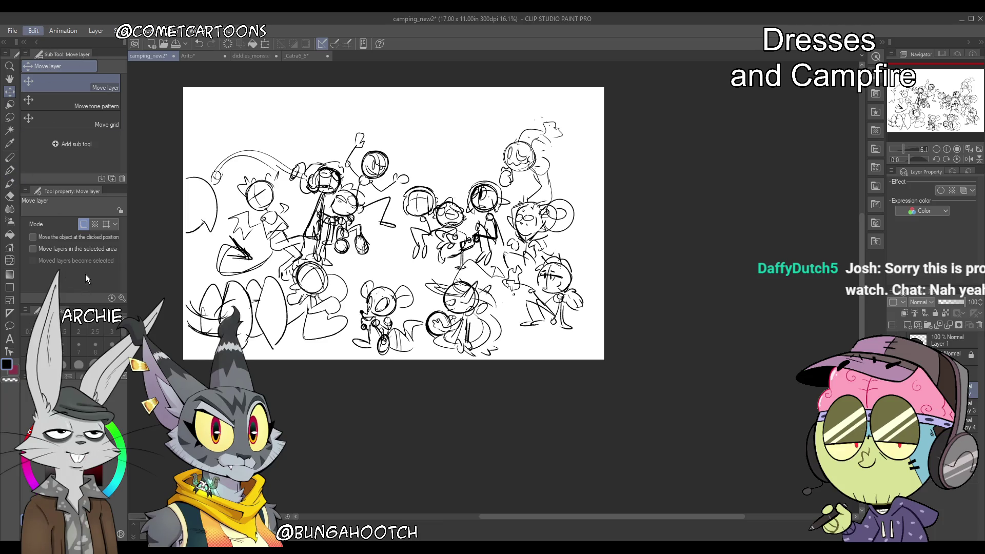
key("ctrl+t")
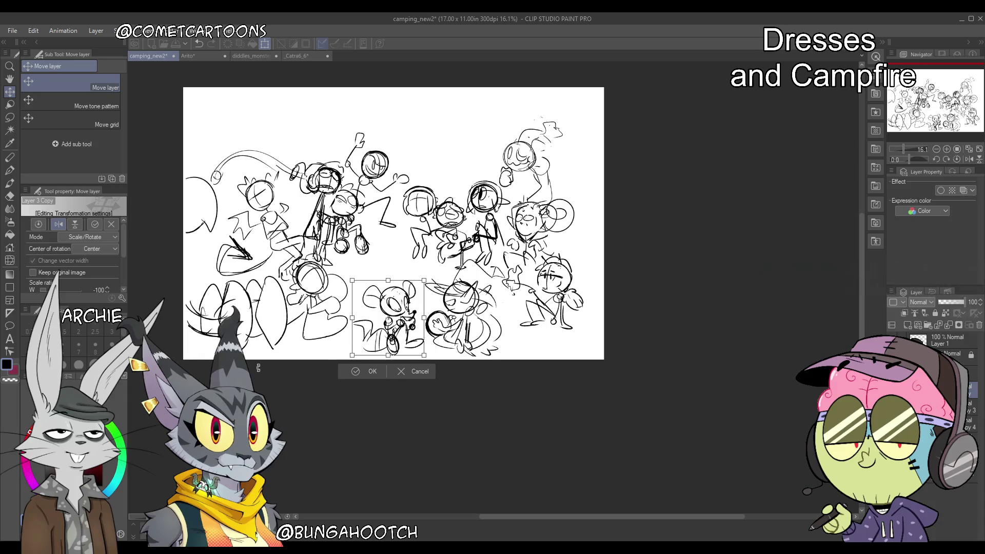
left_click_drag(366, 352, 386, 352)
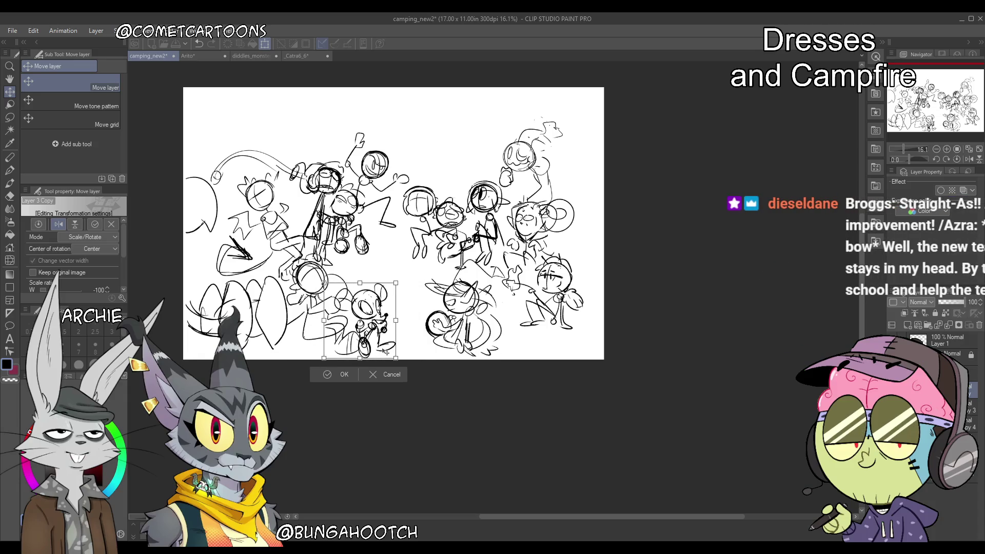
key("Return")
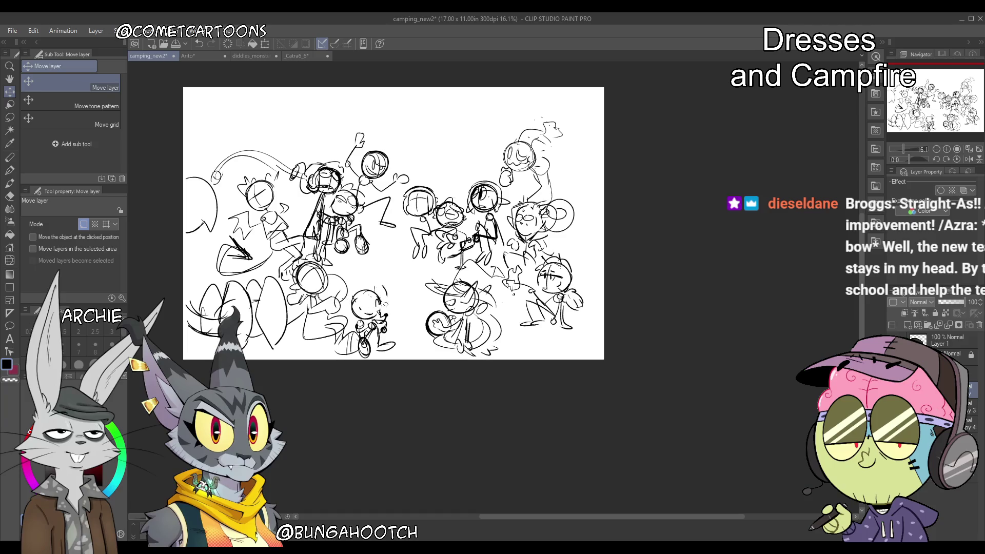
With the Textured pen, redraw the small figure's head circle and erase stray lines on its wheel
key("p")
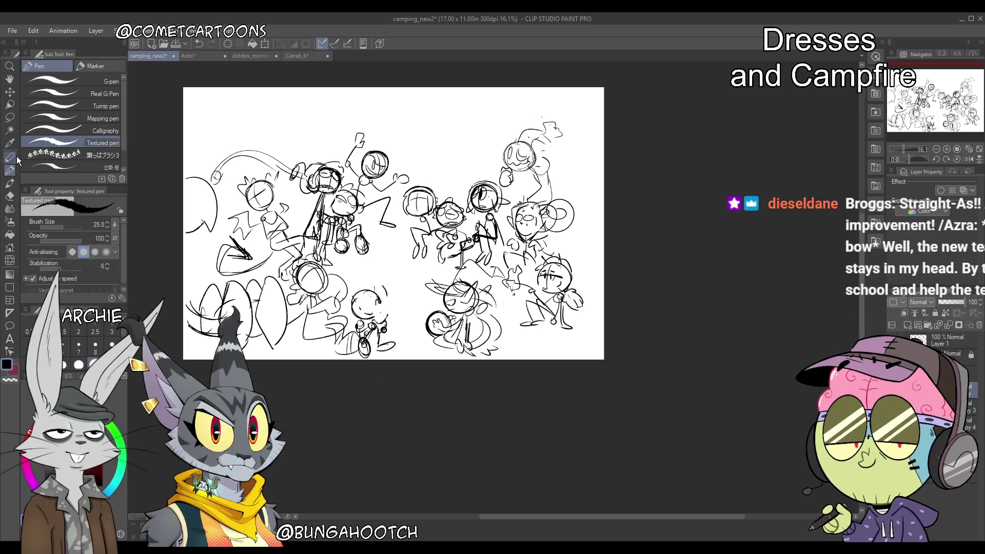
key("ctrl+z")
mouse_move(356, 308)
left_mouse_down()
mouse_move(369, 303)
mouse_move(381, 319)
mouse_move(388, 311)
left_mouse_up()
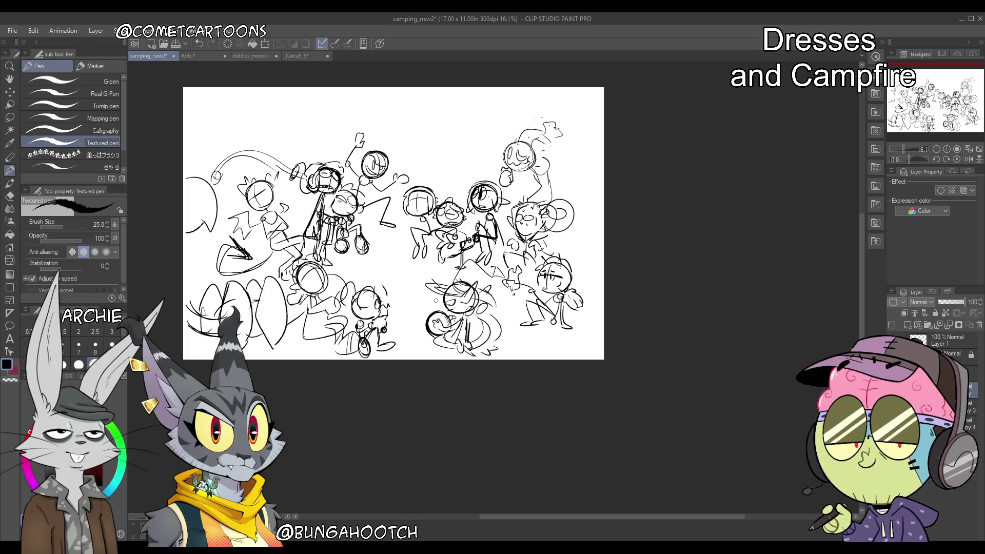
key("ctrl+z")
key("ctrl+z")
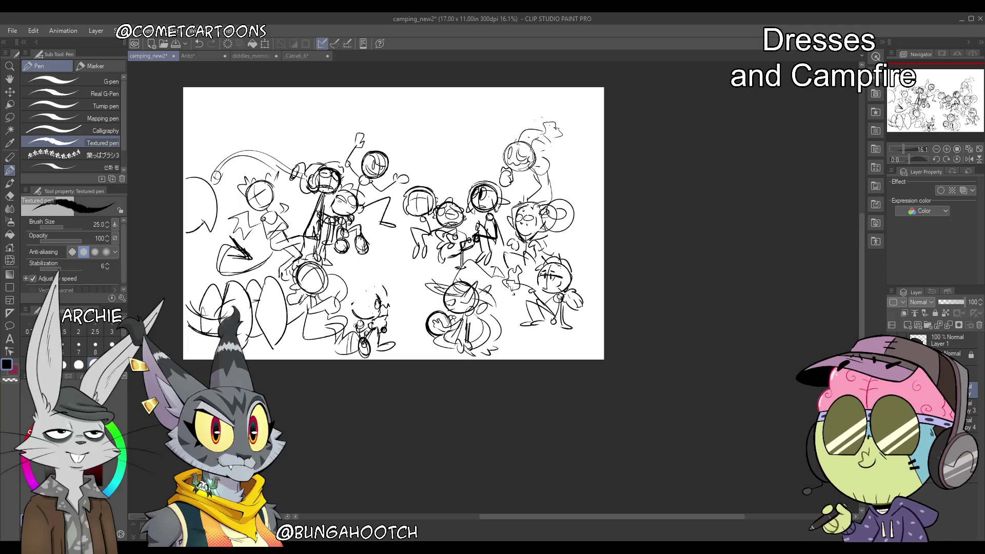
mouse_move(366, 292)
left_mouse_down()
mouse_move(377, 289)
mouse_move(368, 281)
left_mouse_up()
key("ctrl+z")
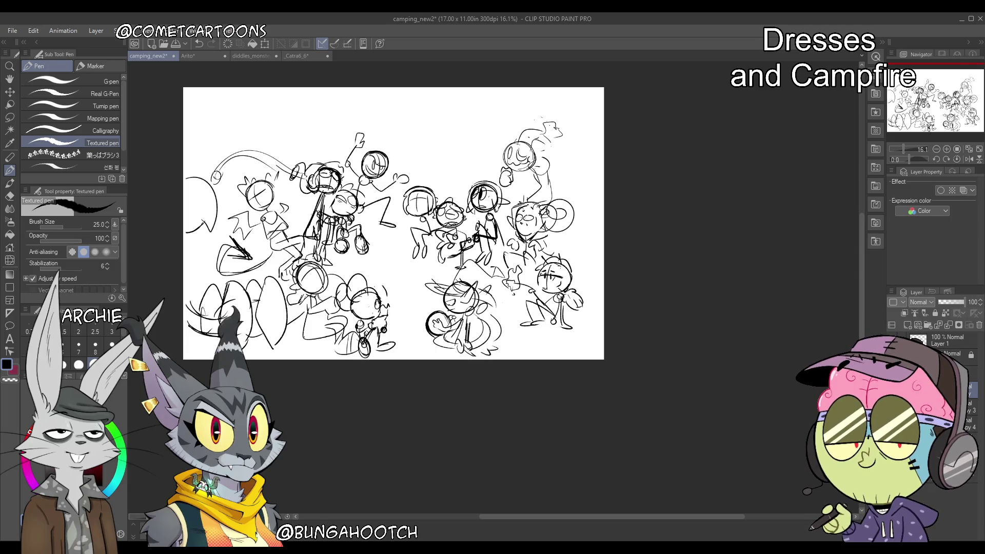
left_click_drag(363, 331, 361, 350)
left_click_drag(368, 322, 384, 333)
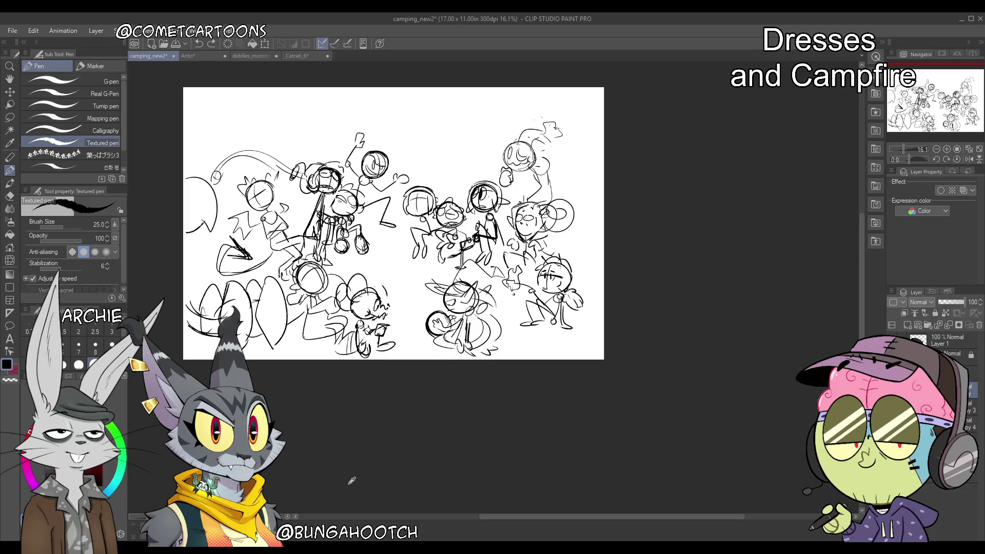
Rework the small figure's head circle, adding a detail inside and strokes beside it and near the wheel
left_click_drag(382, 292, 354, 308)
key("ctrl+z")
key("ctrl+z")
mouse_move(380, 290)
left_mouse_down()
mouse_move(359, 318)
mouse_move(359, 287)
mouse_move(366, 313)
mouse_move(390, 311)
left_mouse_up()
key("ctrl+z")
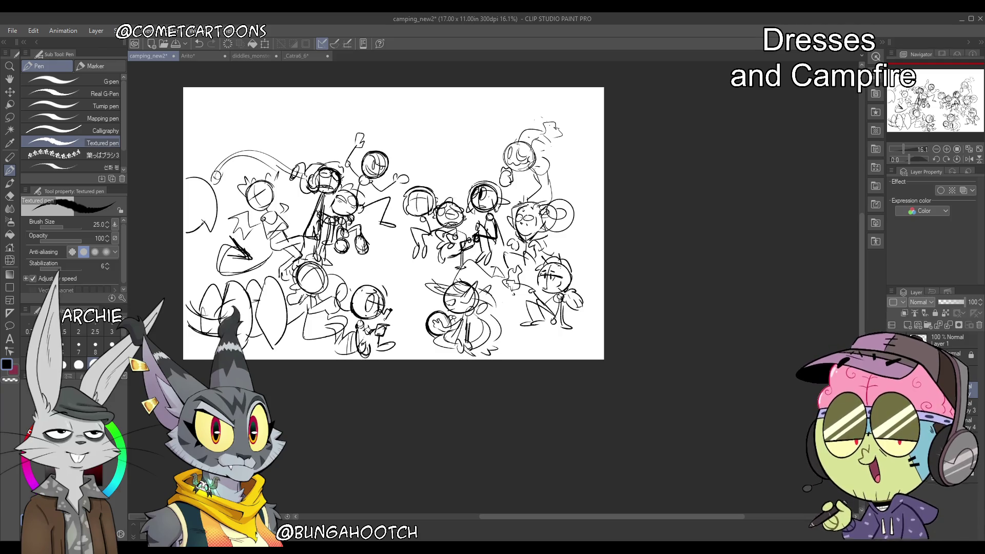
left_click_drag(364, 311, 371, 318)
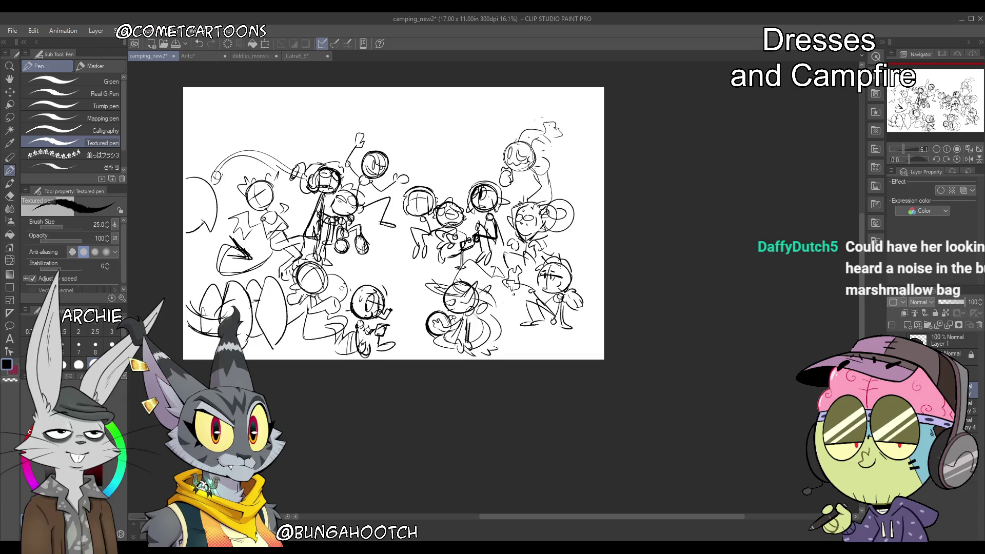
left_click_drag(327, 314, 351, 300)
mouse_move(359, 358)
left_mouse_down()
mouse_move(385, 340)
mouse_move(353, 359)
left_mouse_up()
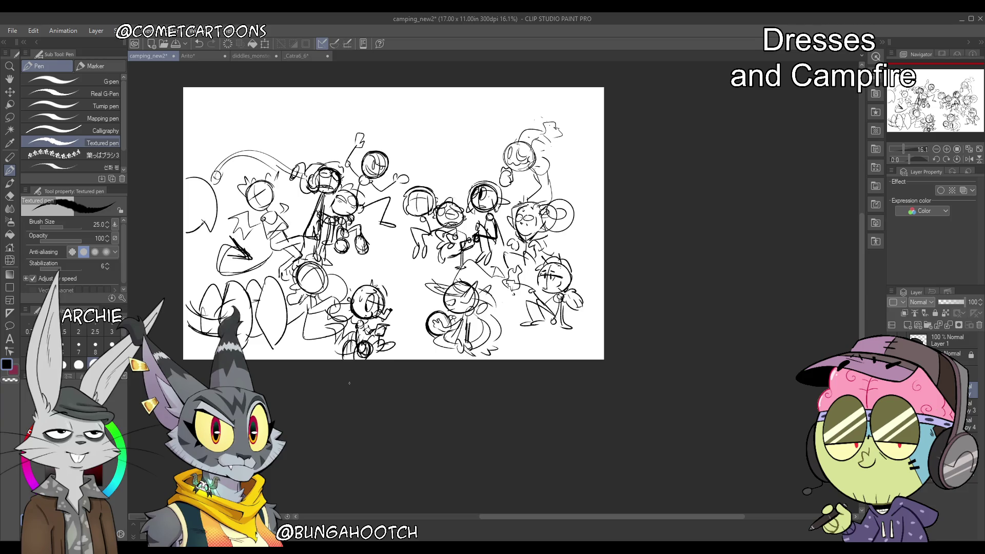
key("ctrl+z")
Nudge the small figure up and right, then rotate it slightly clockwise
key("k")
left_click_drag(396, 340, 405, 336)
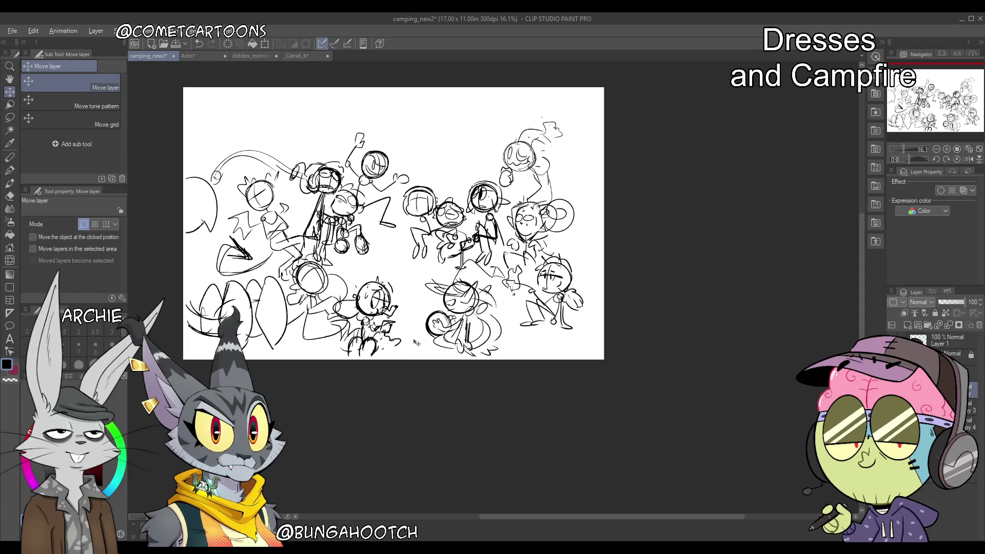
key("ctrl+t")
left_click_drag(412, 349, 396, 360)
key("Return")
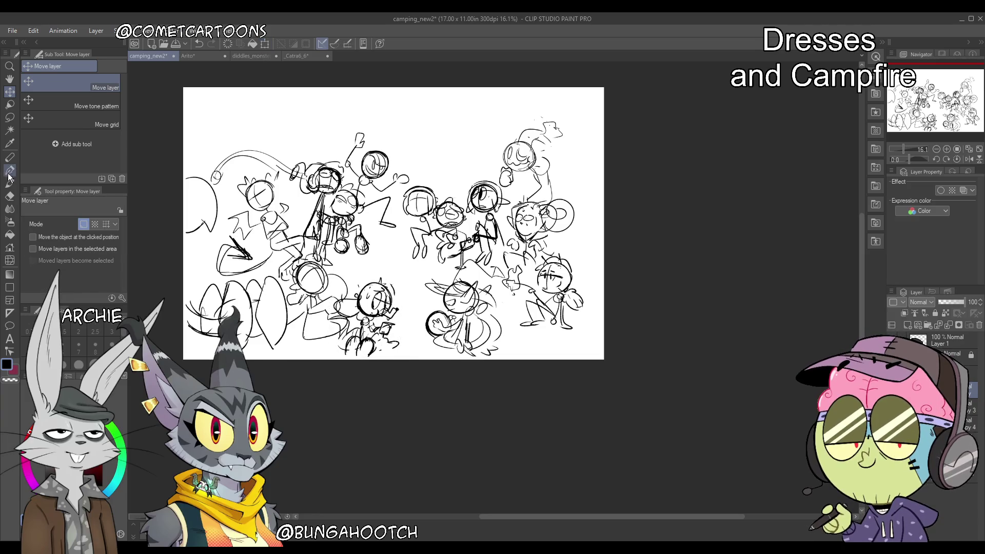
Choose the Textured pen again and select the next sketch layer down
left_click(10, 172)
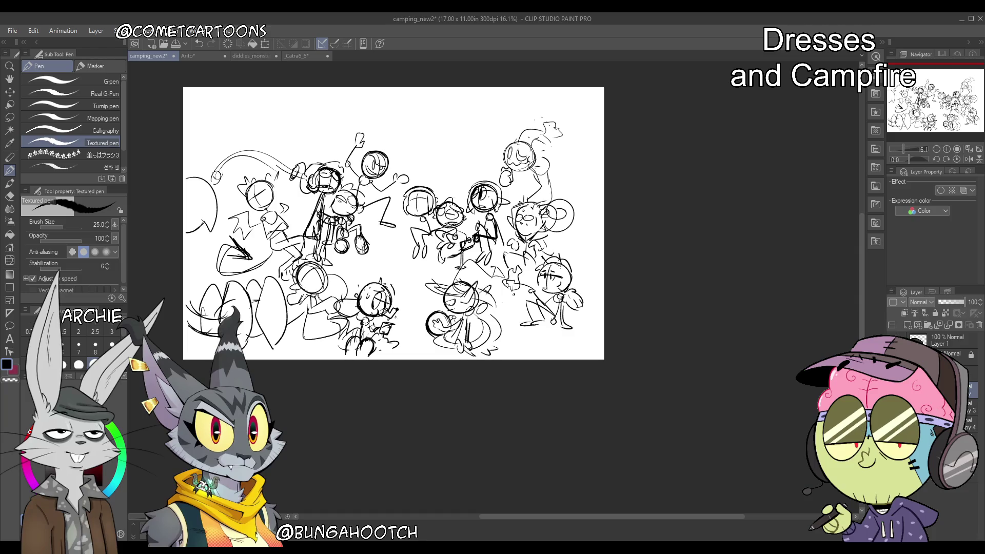
key("k")
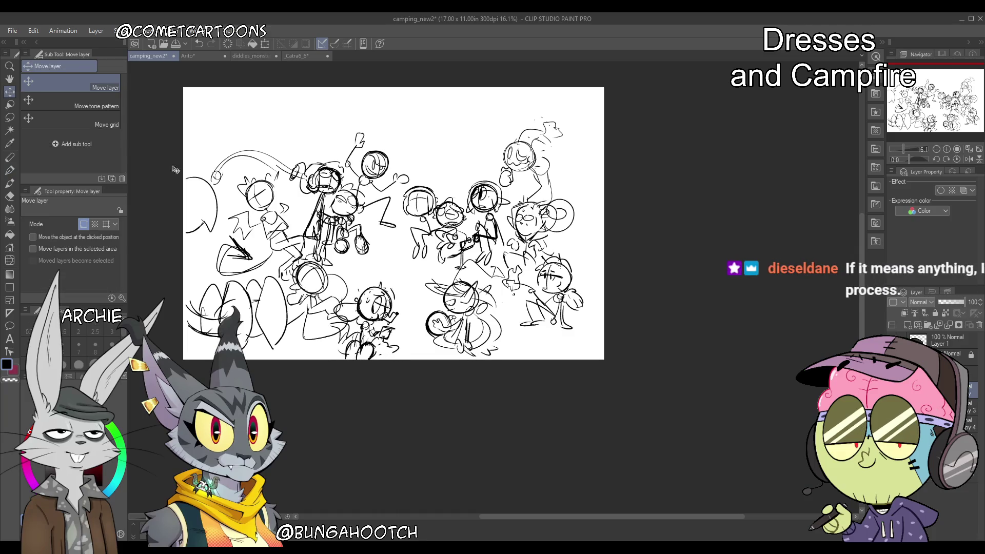
left_click(11, 175)
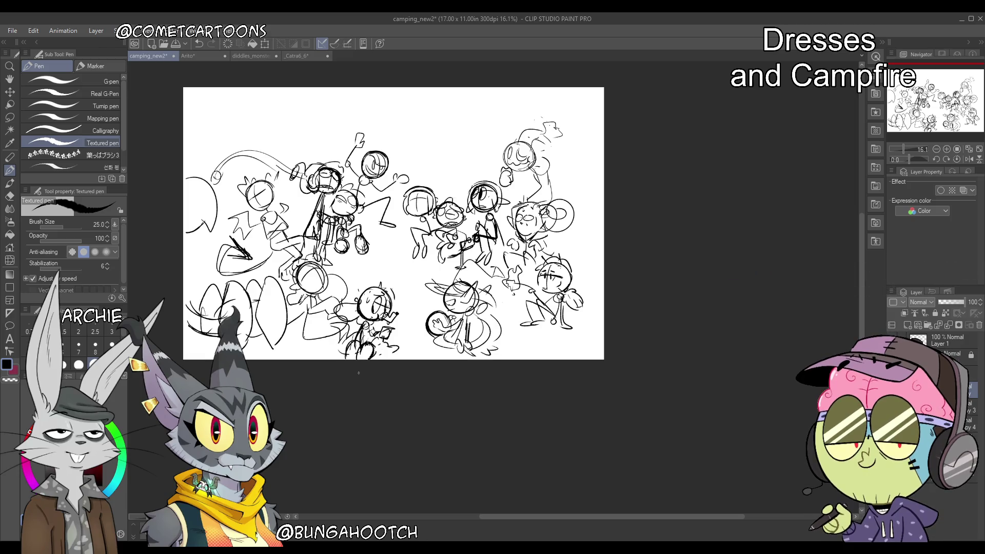
key("alt+bracketleft")
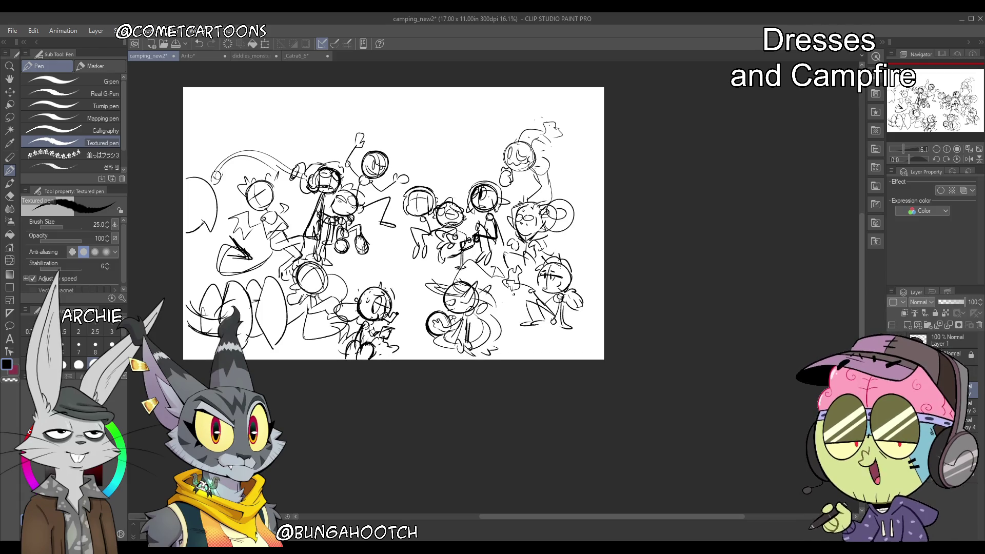
Erase stray sketch lines on the lower sketch layer and switch the drawing colour to red
key("alt+bracketleft")
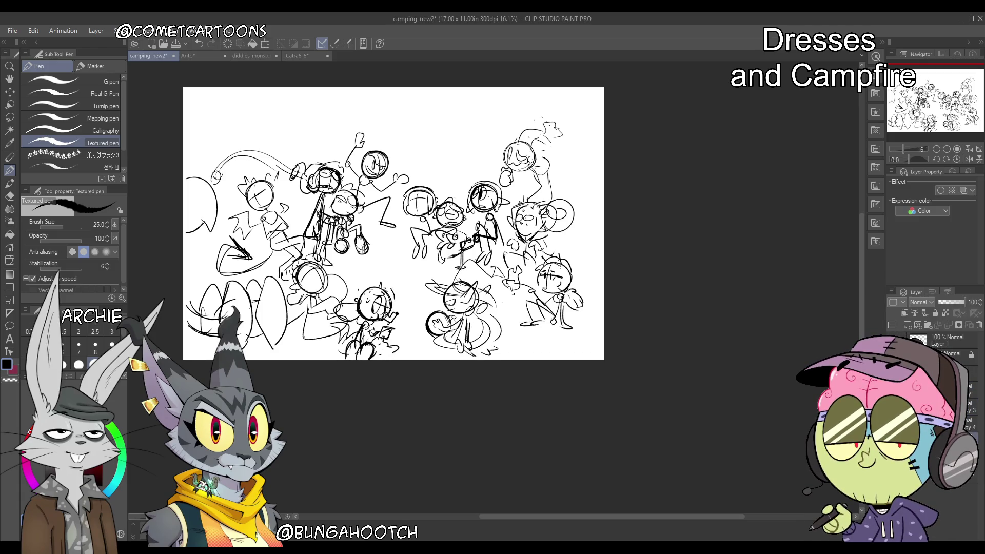
mouse_move(216, 167)
left_mouse_down()
mouse_move(220, 177)
mouse_move(236, 162)
mouse_move(296, 165)
left_mouse_up()
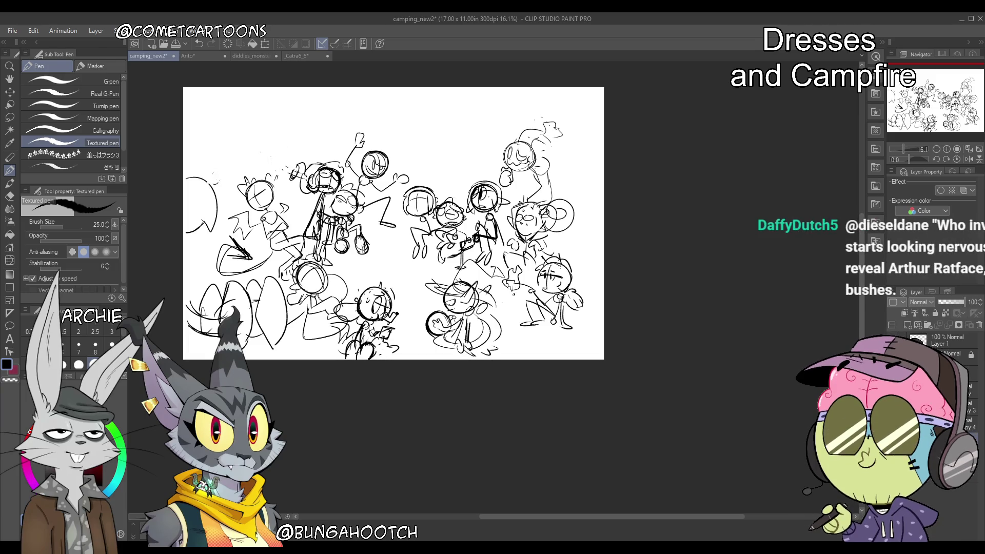
key("x")
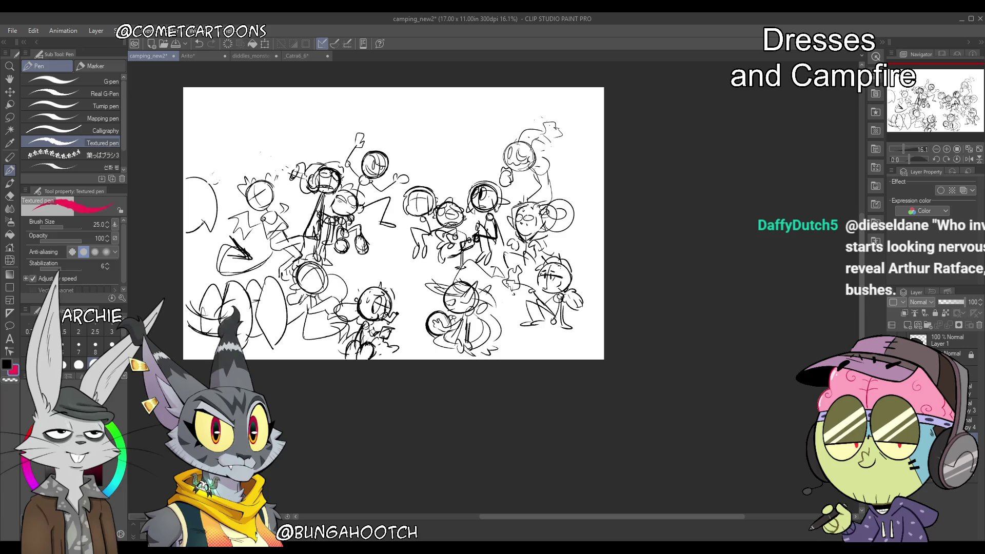
Draw test red arcs around the left and top-right character groups, then undo them
key("alt+bracketright")
key("alt+bracketright")
key("alt+bracketright")
mouse_move(186, 231)
left_mouse_down()
mouse_move(246, 216)
mouse_move(185, 169)
left_mouse_up()
key("ctrl+z")
mouse_move(183, 119)
left_mouse_down()
mouse_move(225, 119)
mouse_move(184, 333)
left_mouse_up()
left_click_drag(528, 88, 602, 210)
left_click_drag(513, 108, 598, 229)
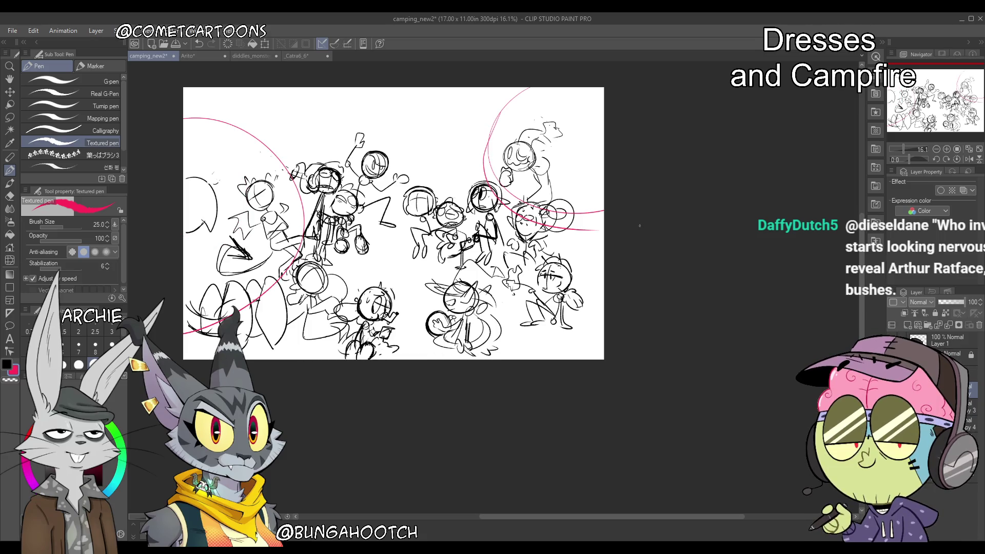
key("ctrl+z")
key("ctrl+z")
key("ctrl+z")
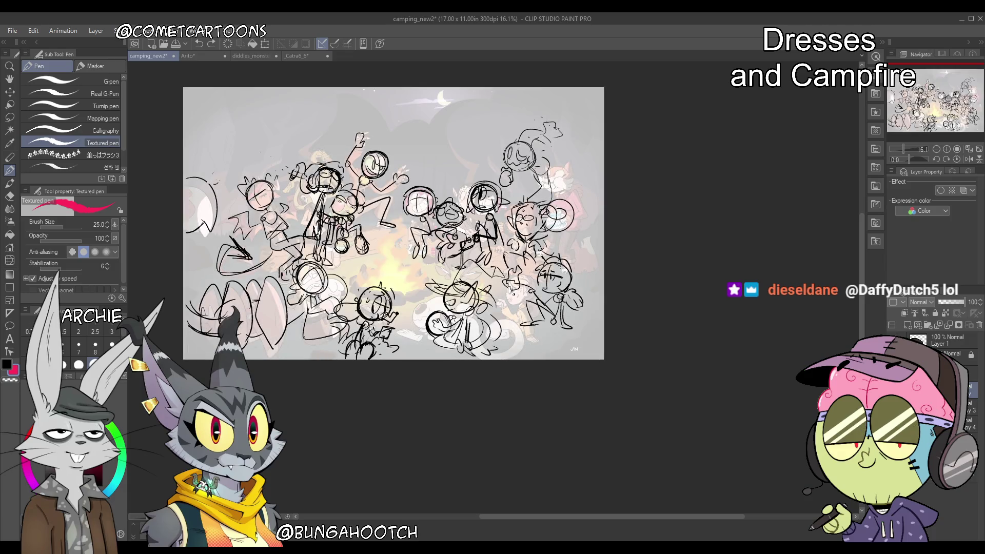
Lasso the upper-left group of sketched characters and shift it slightly left
key("m")
mouse_move(275, 143)
left_mouse_down()
mouse_move(198, 263)
mouse_move(359, 266)
mouse_move(372, 213)
mouse_move(290, 140)
left_mouse_up()
key("k")
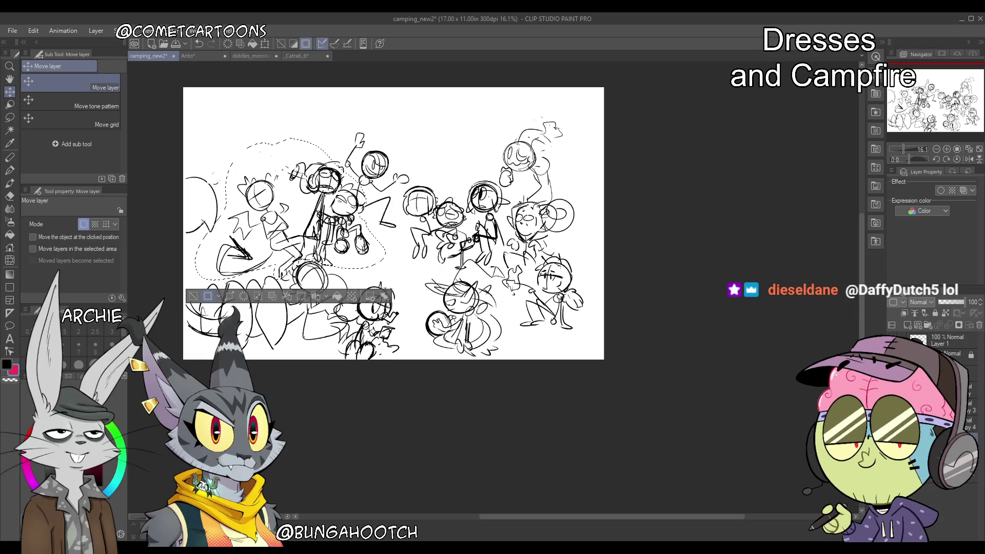
left_click_drag(328, 255, 316, 255)
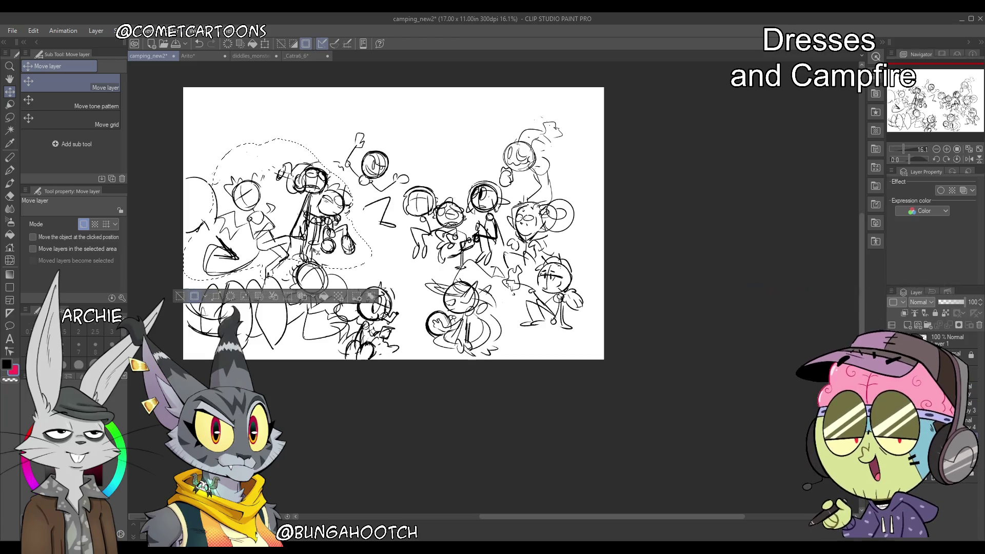
key("ctrl+d")
Lasso the top-right character group, shift it slightly right, and show the coloured painting beneath
key("m")
mouse_move(522, 121)
left_mouse_down()
mouse_move(464, 128)
mouse_move(417, 267)
mouse_move(459, 264)
mouse_move(510, 287)
mouse_move(547, 90)
left_mouse_up()
key("k")
left_click_drag(555, 229, 574, 227)
key("ctrl+d")
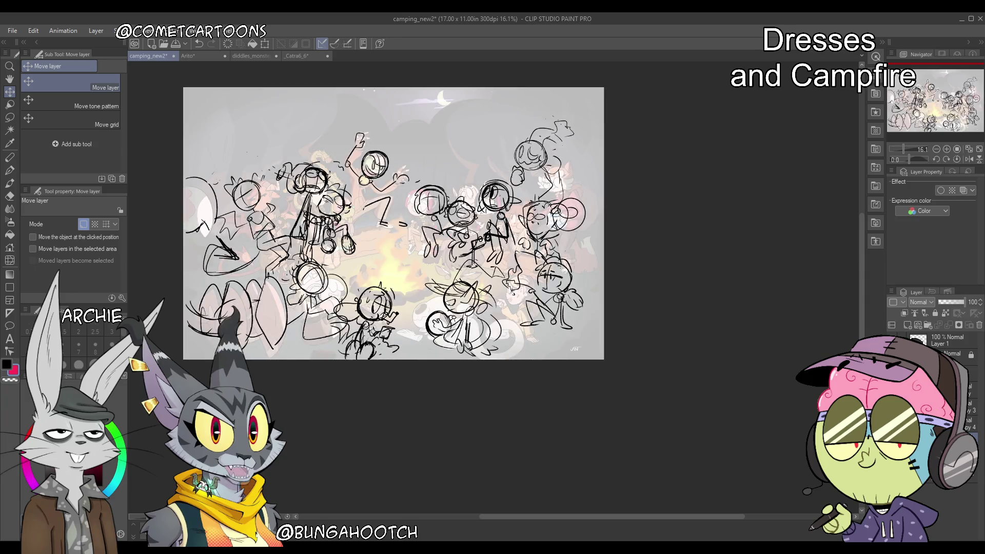
left_click(895, 492)
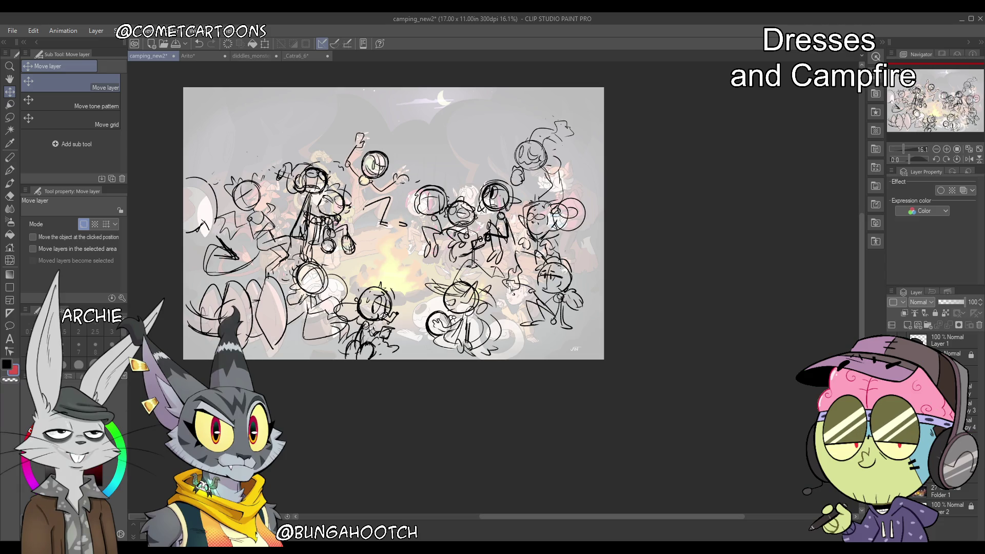
left_click(10, 169)
Outline the left and right logs in red, then hide the coloured reference painting
mouse_move(349, 236)
left_mouse_down()
mouse_move(395, 224)
mouse_move(321, 268)
mouse_move(257, 254)
mouse_move(259, 278)
mouse_move(295, 282)
left_mouse_up()
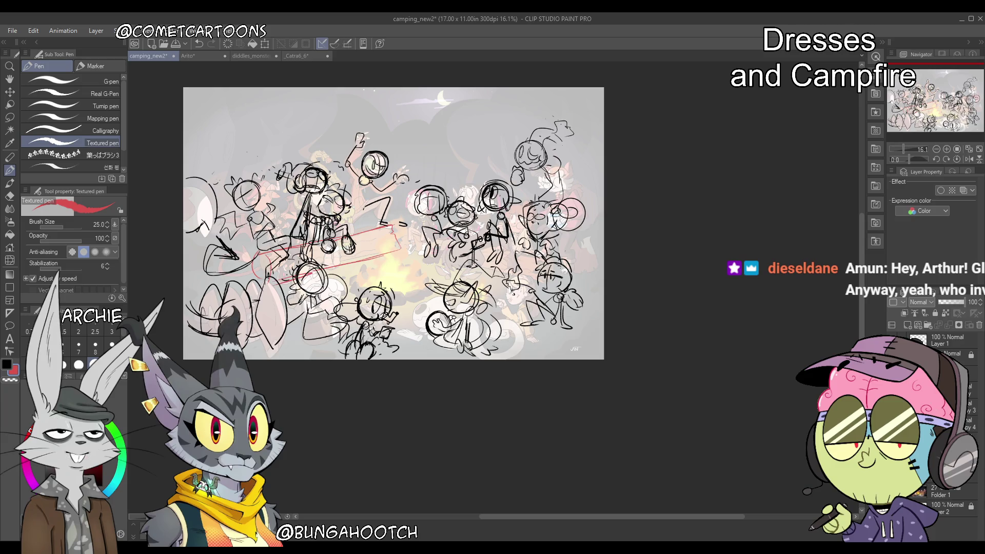
mouse_move(408, 252)
left_mouse_down()
mouse_move(528, 283)
mouse_move(571, 277)
mouse_move(544, 292)
left_mouse_up()
left_click_drag(560, 258, 561, 290)
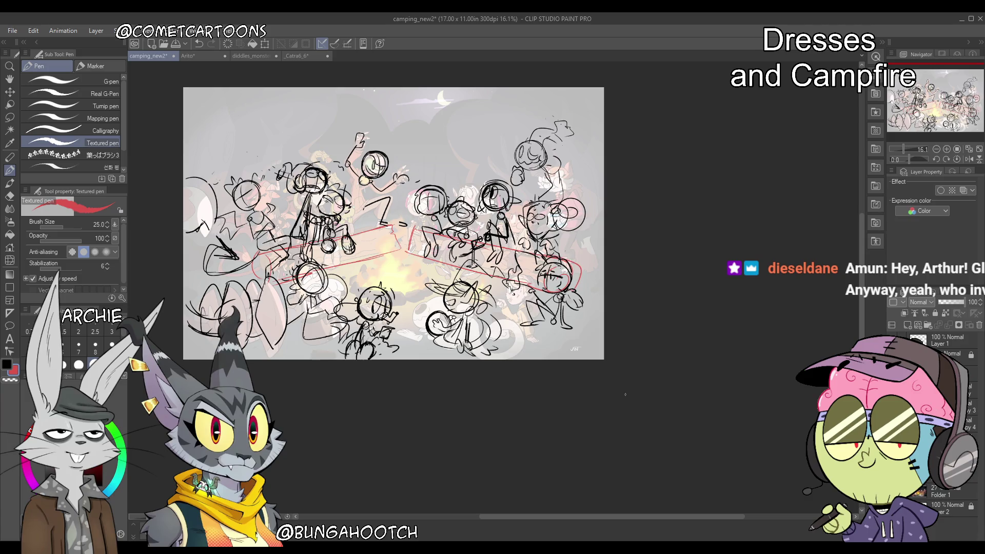
left_click(894, 491)
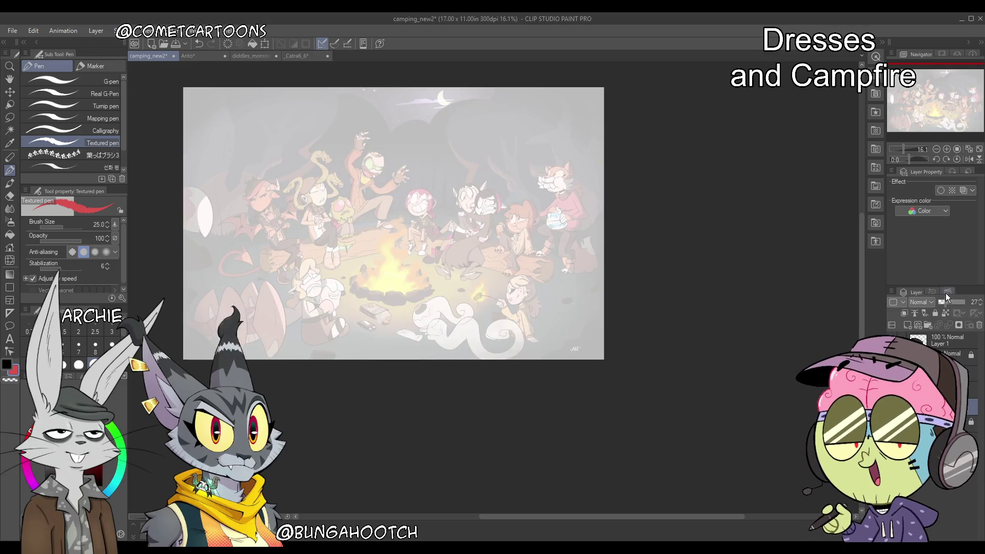
Set the campfire painting layer to 21% opacity and show the rough sketch over it
left_click_drag(946, 297, 965, 301)
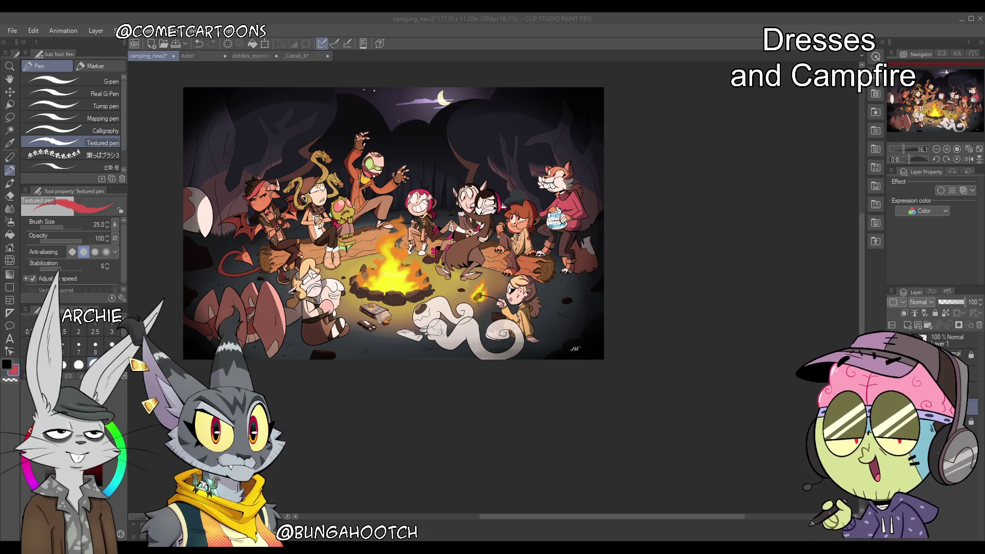
left_click(944, 301)
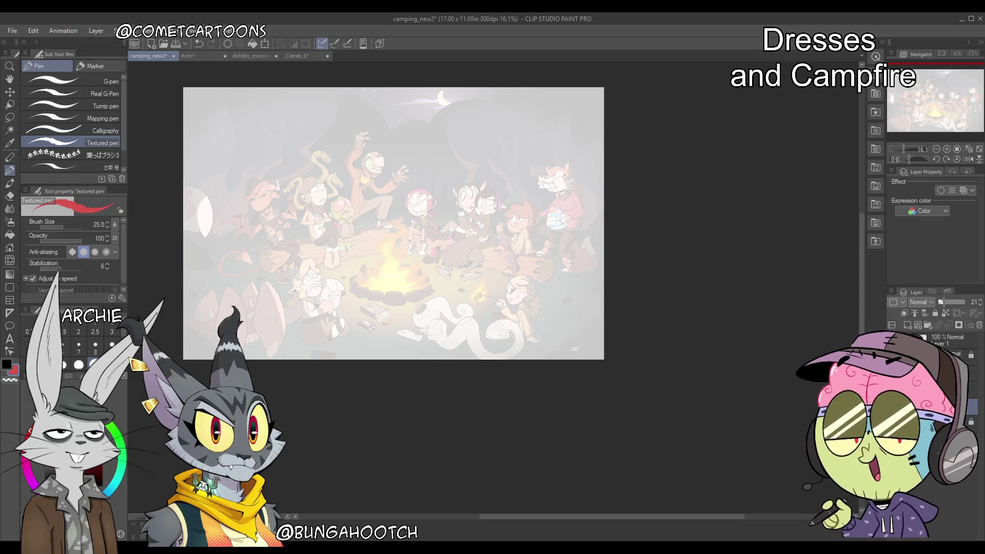
left_click(895, 340)
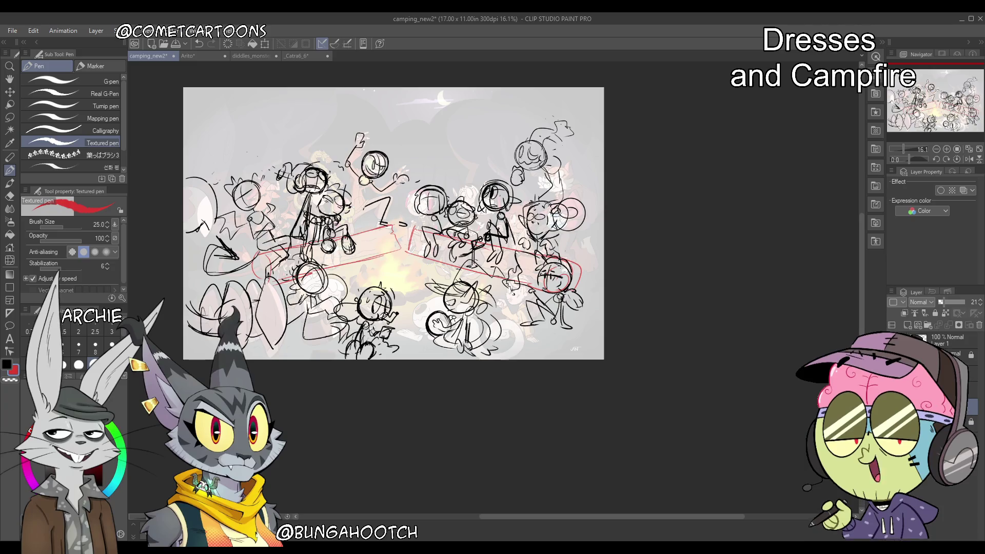
Toggle the colour from black back to red, select Layer 1 and set its opacity to 23
left_click(7, 365)
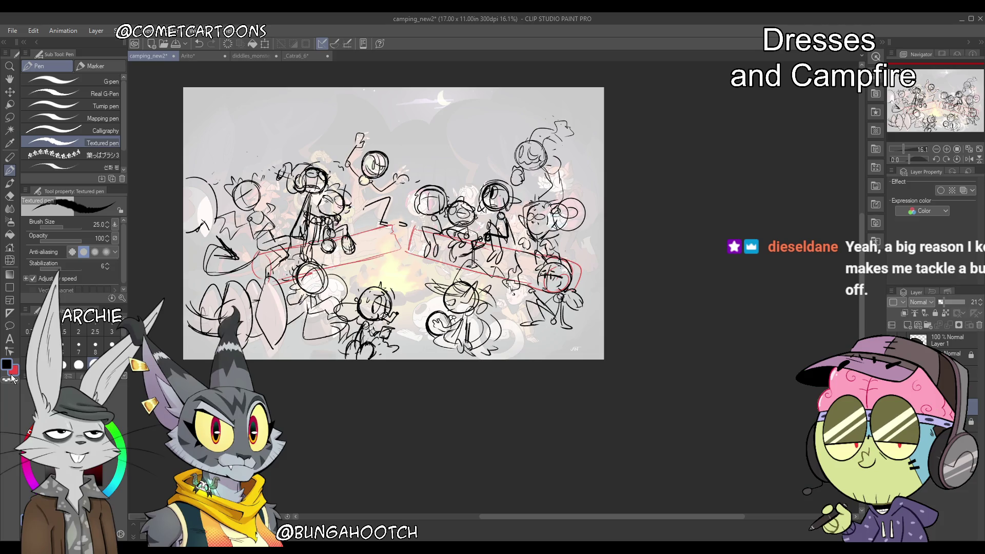
left_click(11, 376)
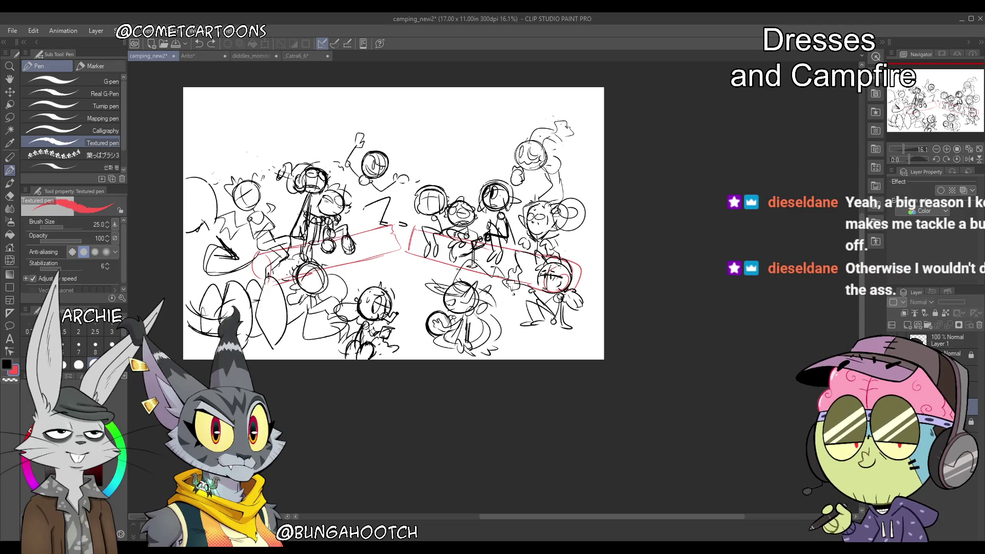
left_click(944, 390)
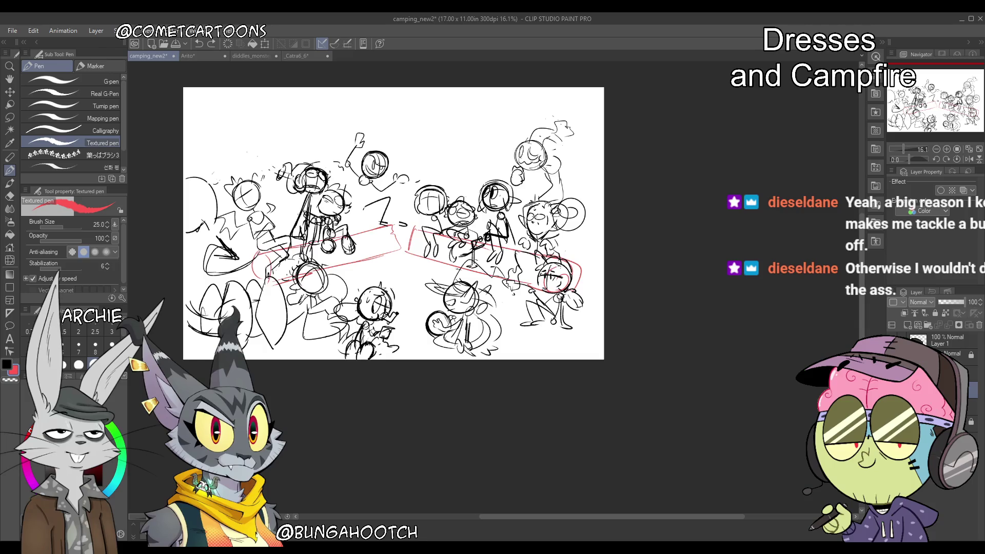
left_click(949, 475)
left_click(972, 391)
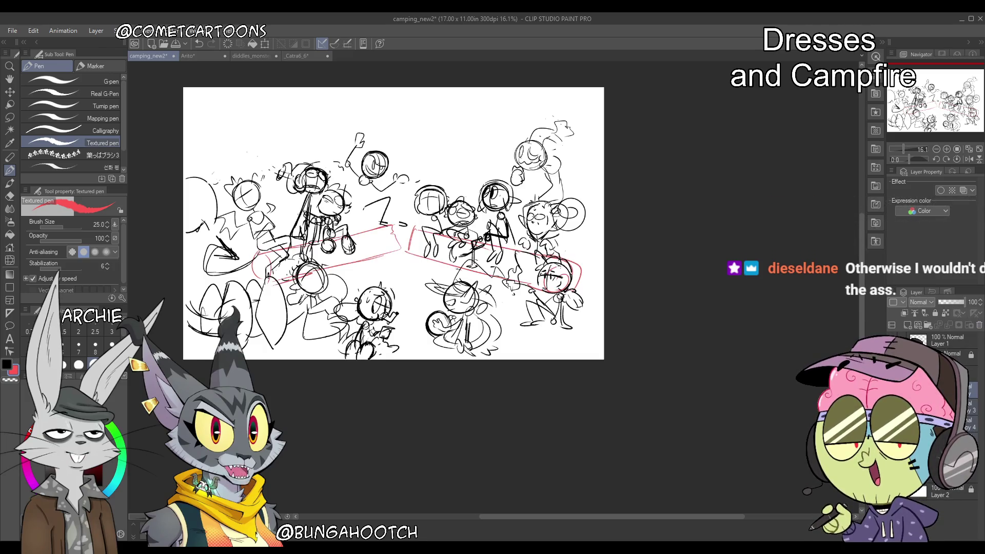
left_click(946, 340)
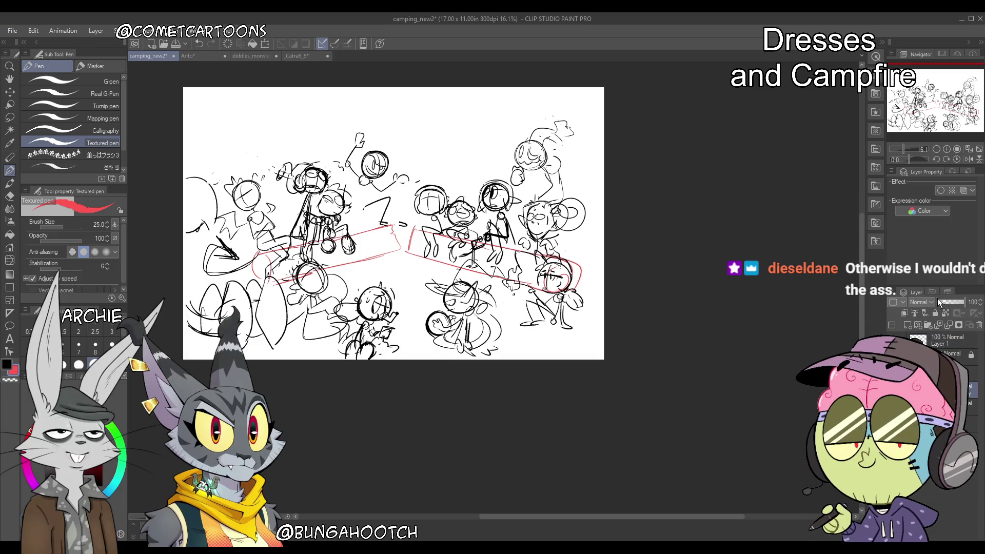
left_click(944, 302)
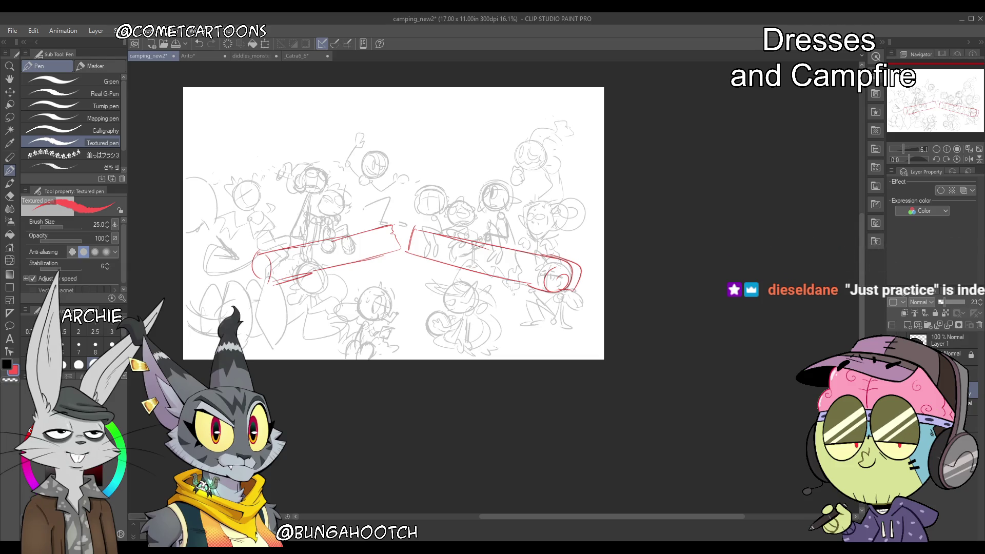
Add a short black stroke to the sketch and save the document
left_click(7, 364)
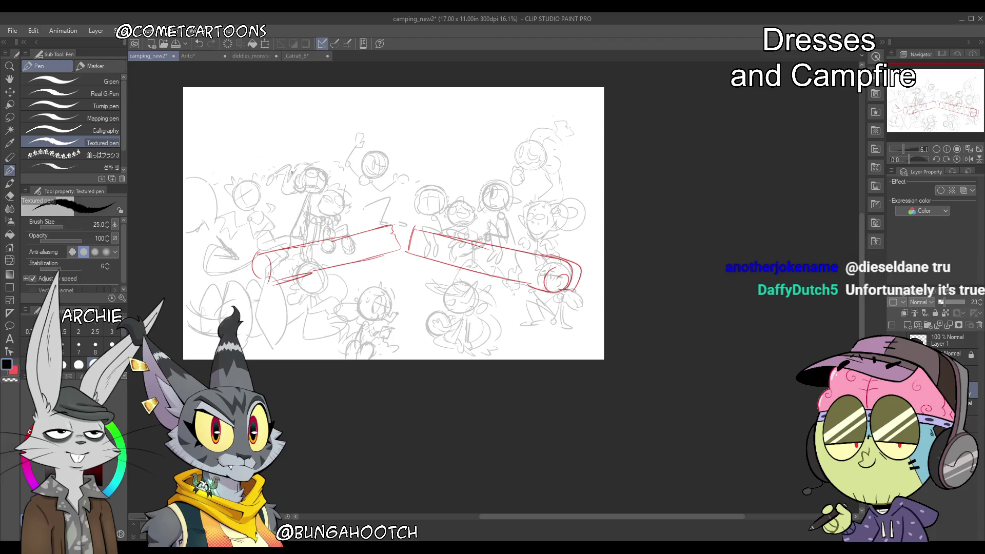
left_click_drag(266, 188, 275, 182)
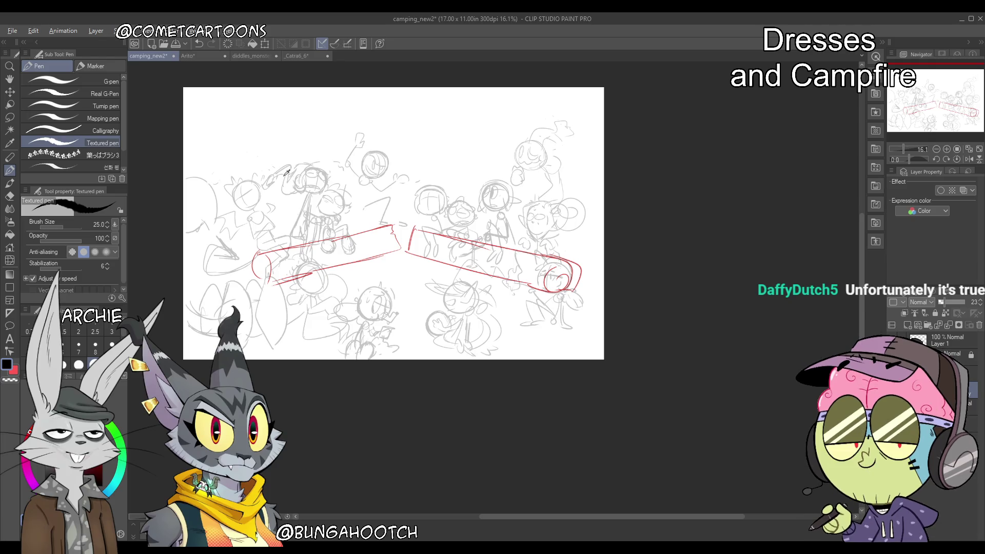
key("ctrl+s")
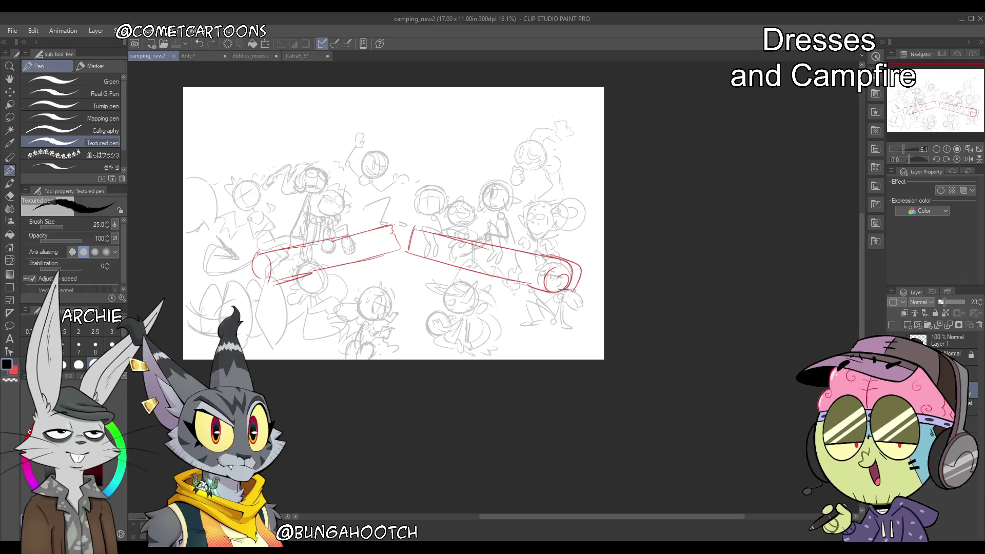
Show the campfire painting at full opacity with the sketch hidden, then undo twice
key("ctrl+v")
left_click(895, 390)
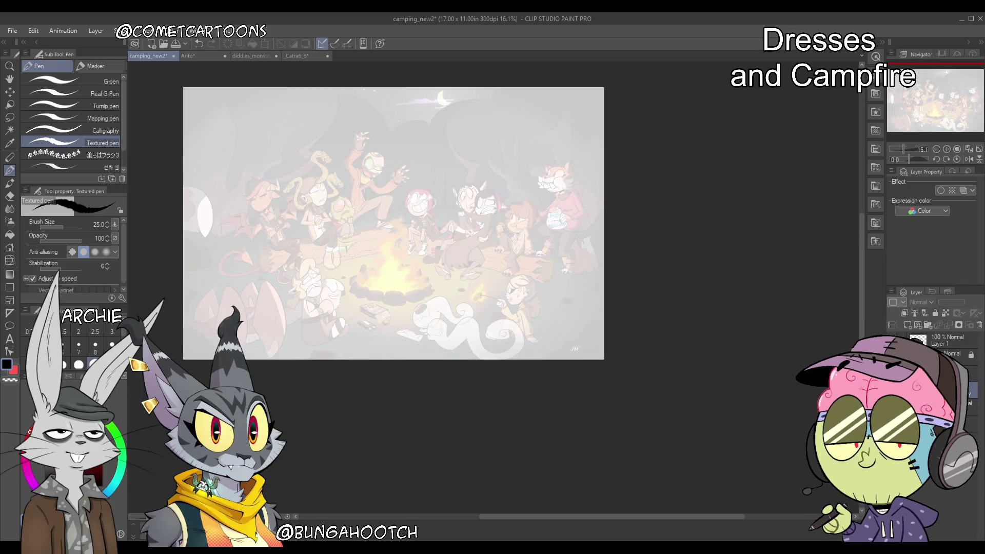
left_click(971, 423)
left_click_drag(948, 302, 964, 302)
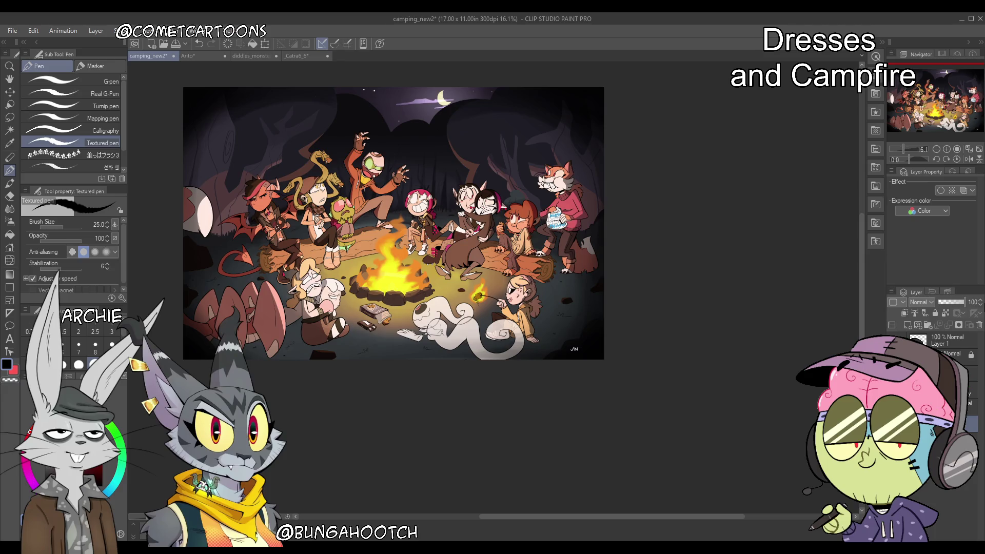
key("ctrl+z")
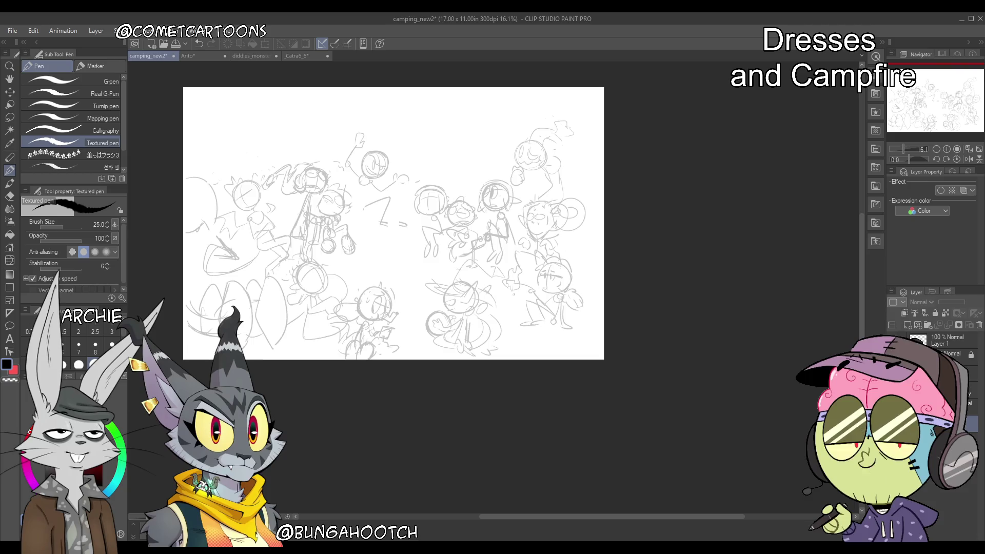
key("ctrl+z")
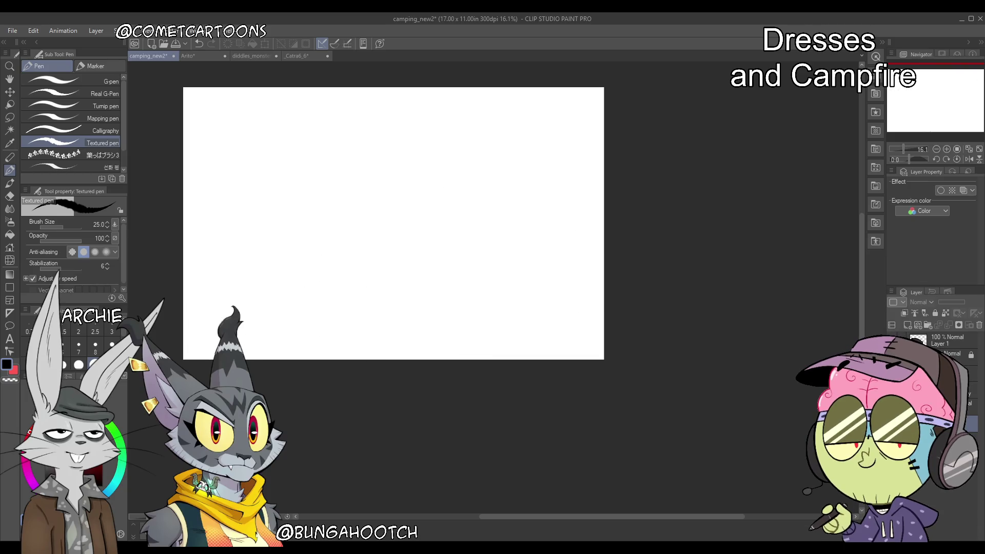
Redo to restore the finished colour campfire painting
key("ctrl+y")
key("ctrl+y")
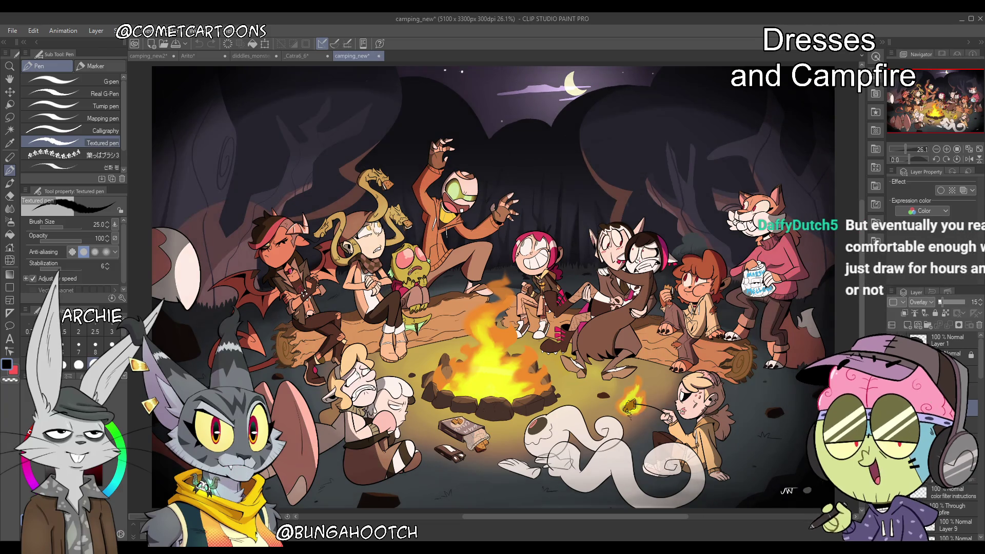
scroll(975, 373, "down", 8)
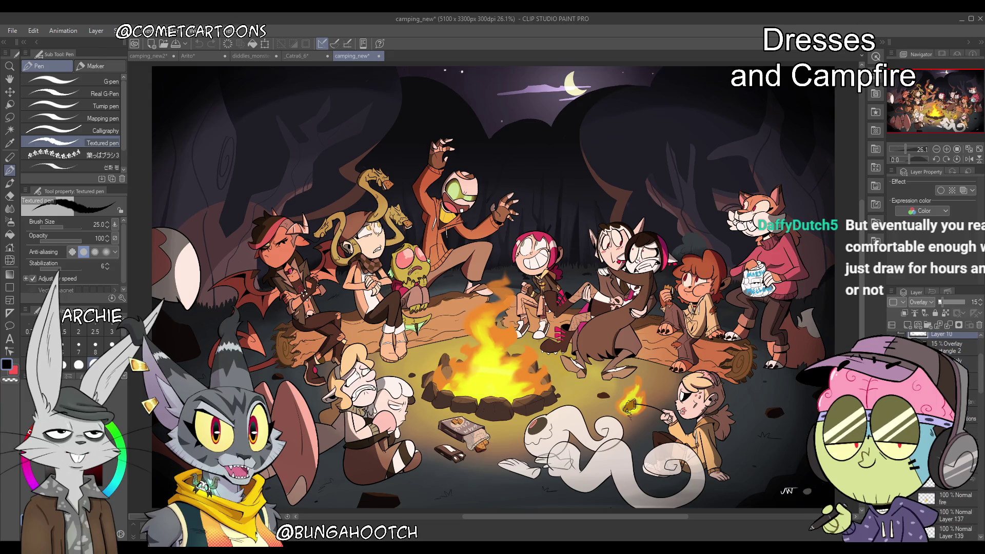
Briefly show then hide the red rough sketch and collapse and expand character layer folders
left_click(895, 384)
left_click(895, 385)
scroll(954, 436, "up", 5)
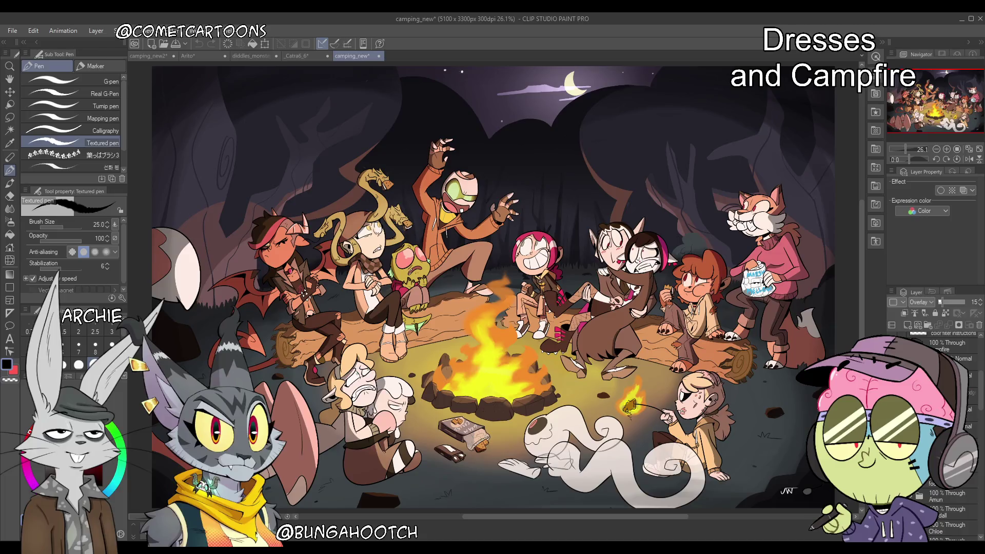
left_click(907, 346)
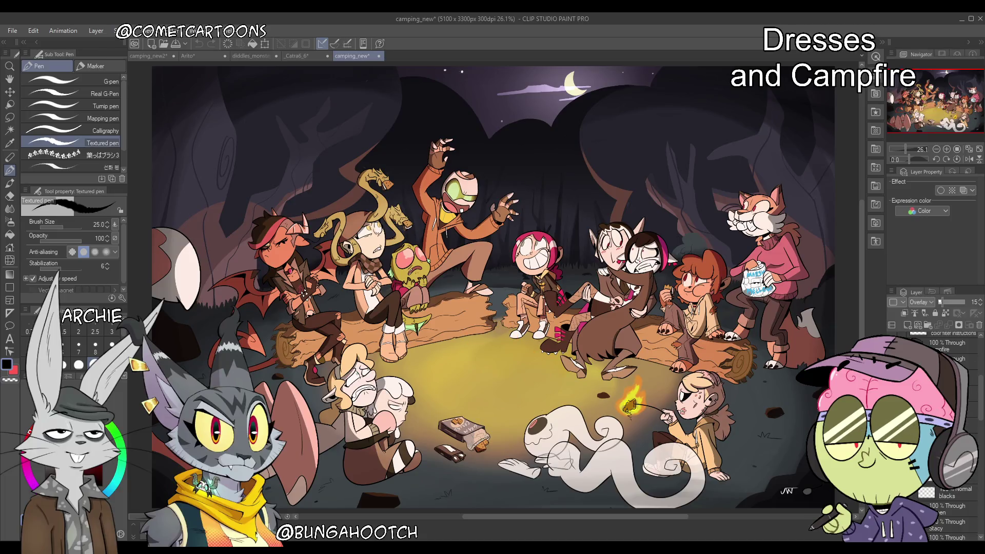
left_click(895, 359)
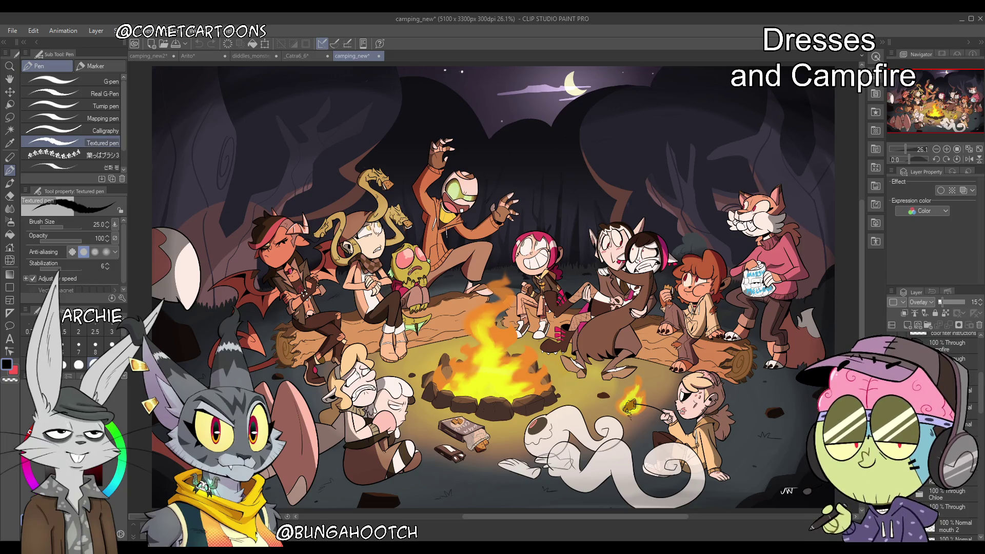
scroll(944, 436, "down", 3)
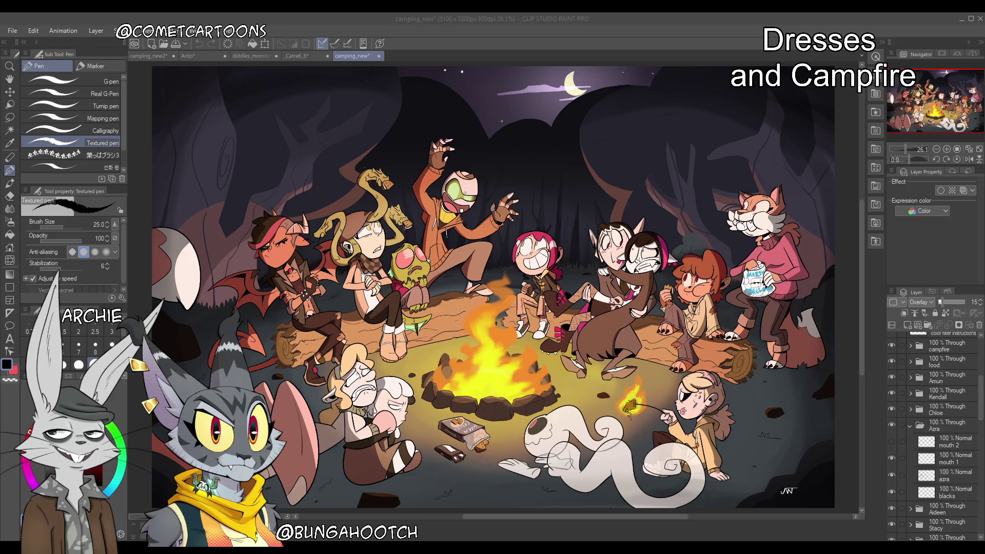
Collapse the Azra folder, select the Amun folder and toggle Amun's visibility off and back on
left_click(909, 425)
left_click(941, 377)
left_click_drag(981, 398, 979, 409)
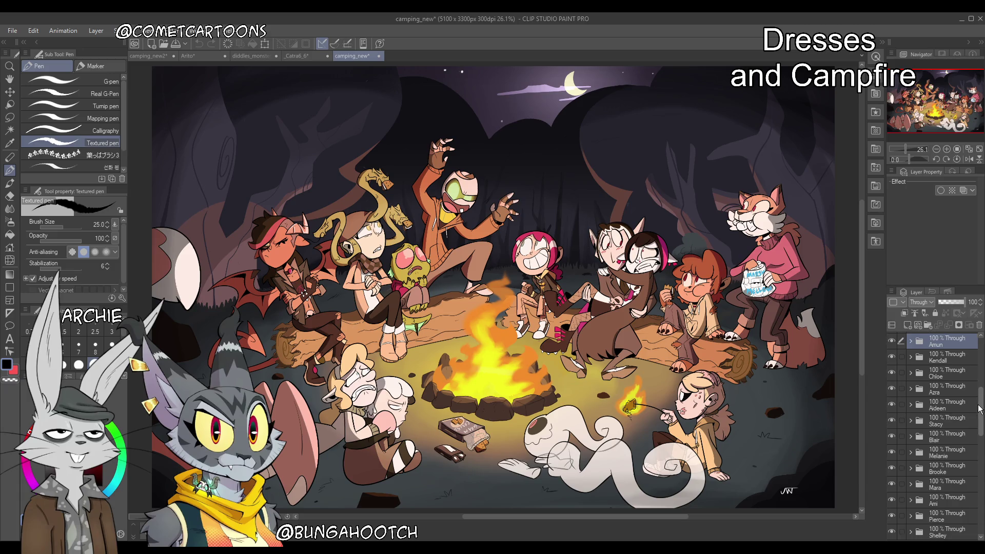
left_click(891, 340)
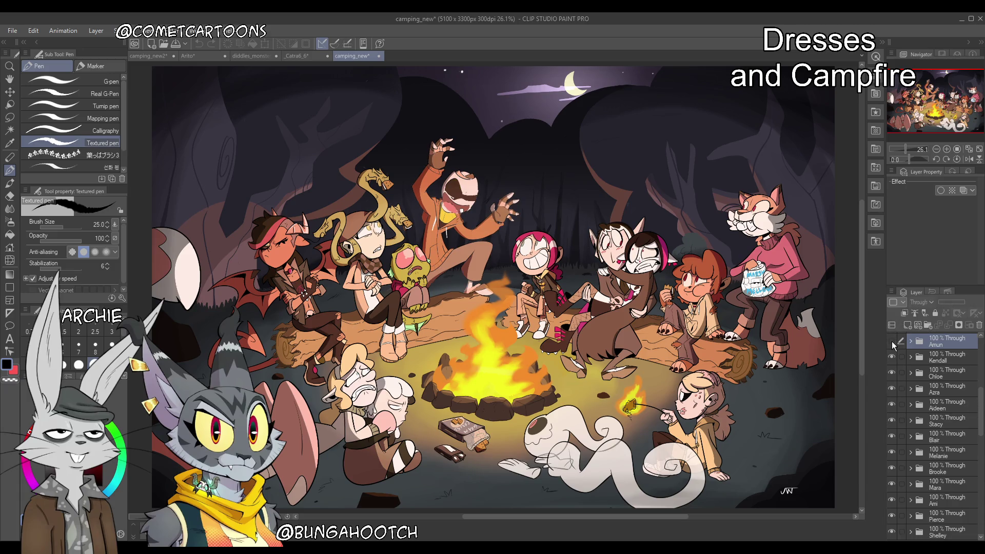
left_click(891, 342)
left_click(891, 343)
left_click(891, 345)
Hide the Layer 5 and Layer 129 shading layers and show the Group 1 copy colouring
mouse_move(982, 397)
left_mouse_down()
mouse_move(978, 455)
mouse_move(973, 434)
left_mouse_up()
left_click_drag(892, 414, 894, 450)
left_click(893, 454)
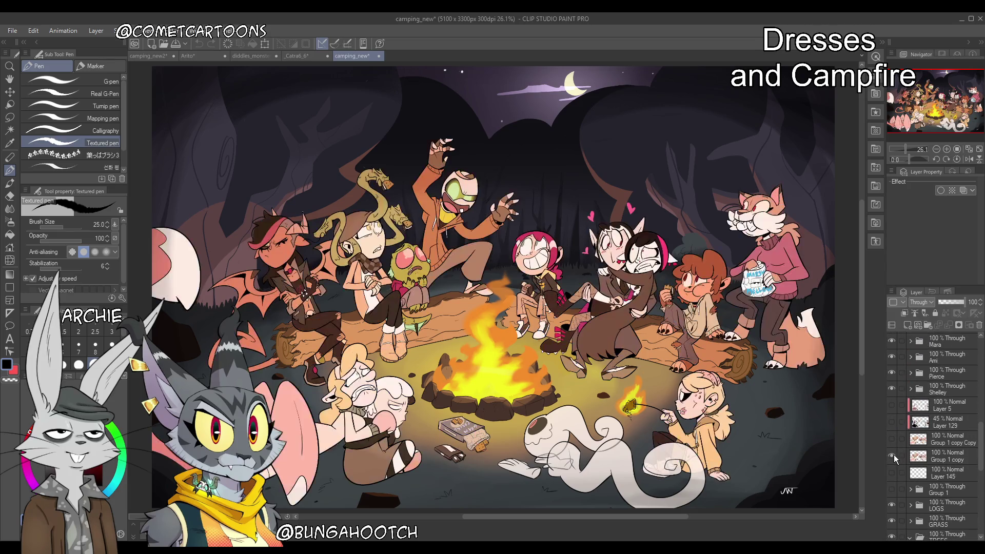
Toggle Group 1 copy and Layer 145 to compare the line art and book
left_click(894, 459)
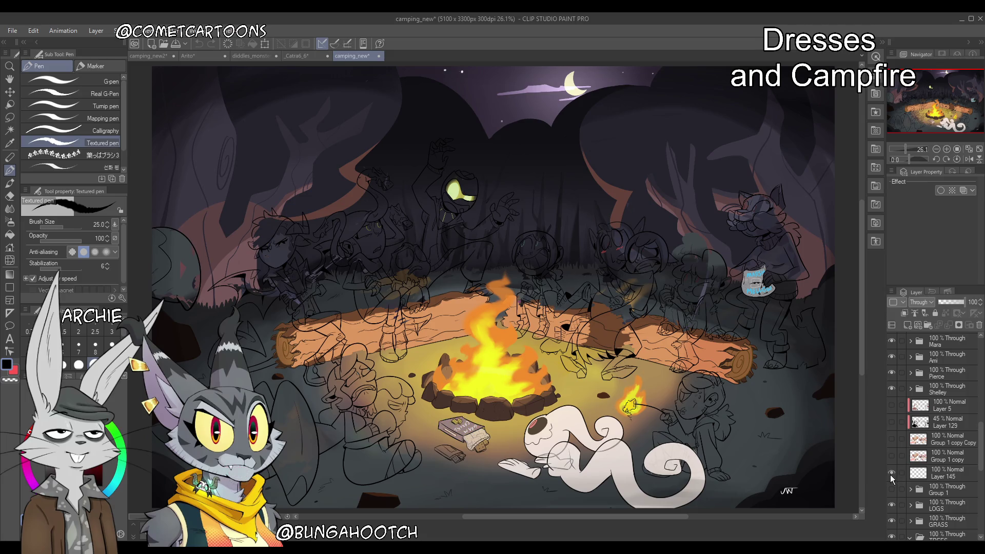
left_click(891, 473)
left_click(891, 474)
left_click(891, 474)
left_click(892, 457)
left_click(894, 457)
left_click(892, 457)
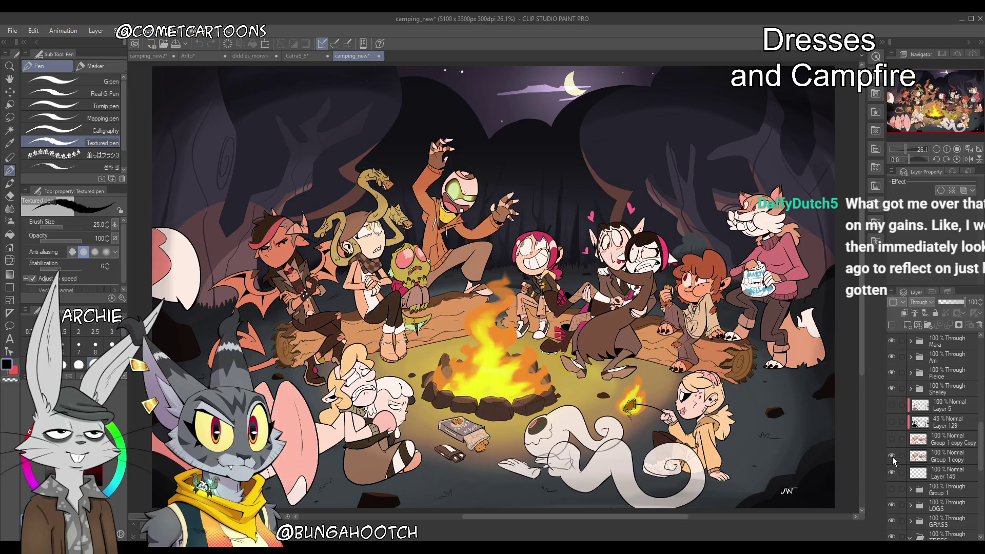
Select Group 1 copy Copy and compare the campfire glow with it shown and hidden
left_click(891, 439)
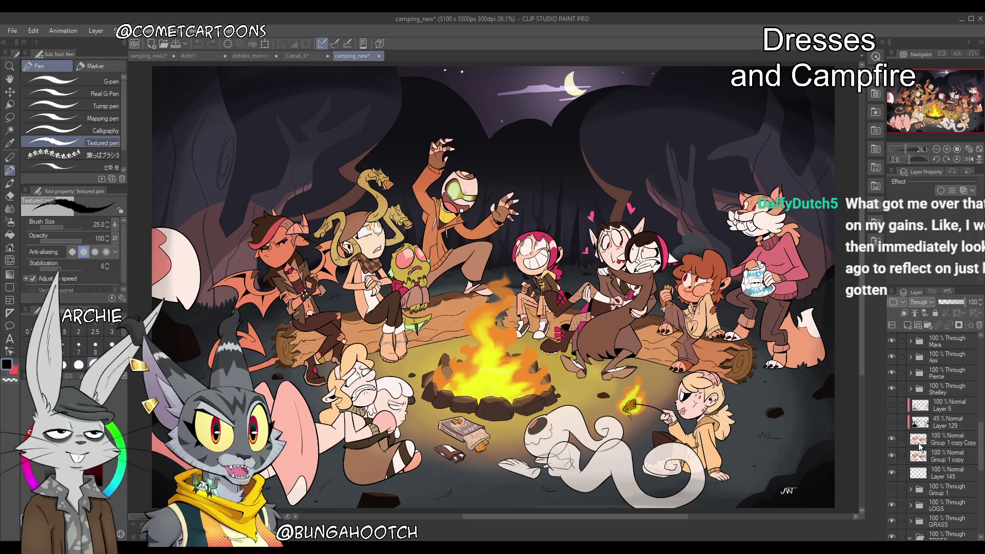
left_click(916, 440)
left_click(893, 456)
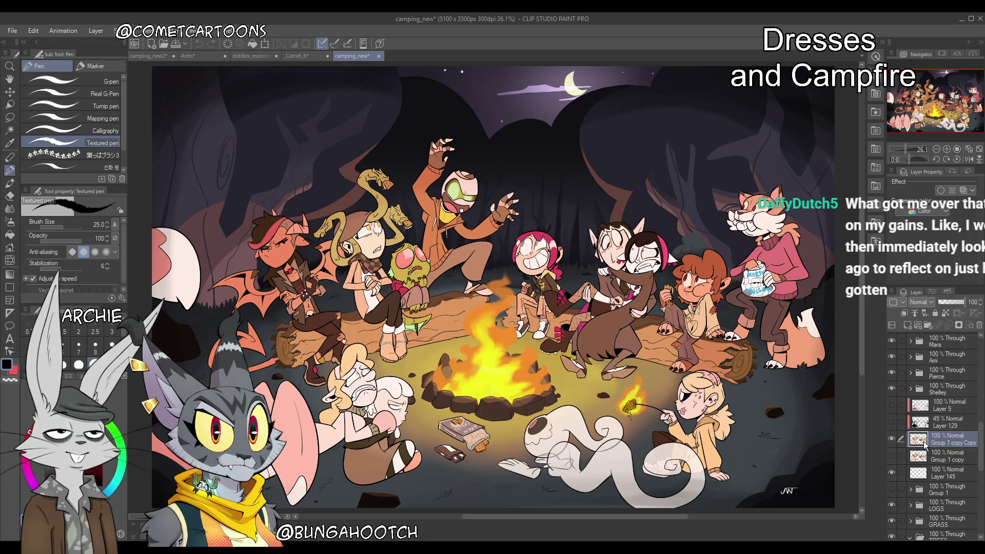
left_click(892, 440)
left_click(892, 441)
left_click(894, 441)
left_click(892, 441)
Compare the Group 1 copy and Group 1 copy Copy versions, leaving Group 1 copy Copy visible
left_click(893, 452)
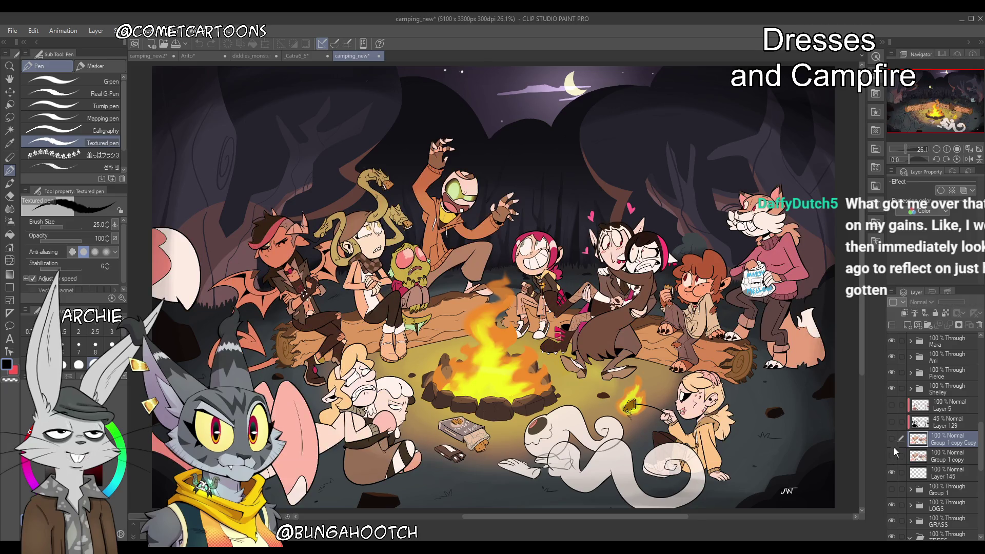
left_click(893, 451)
left_click(893, 440)
left_click(894, 453)
left_click(892, 440)
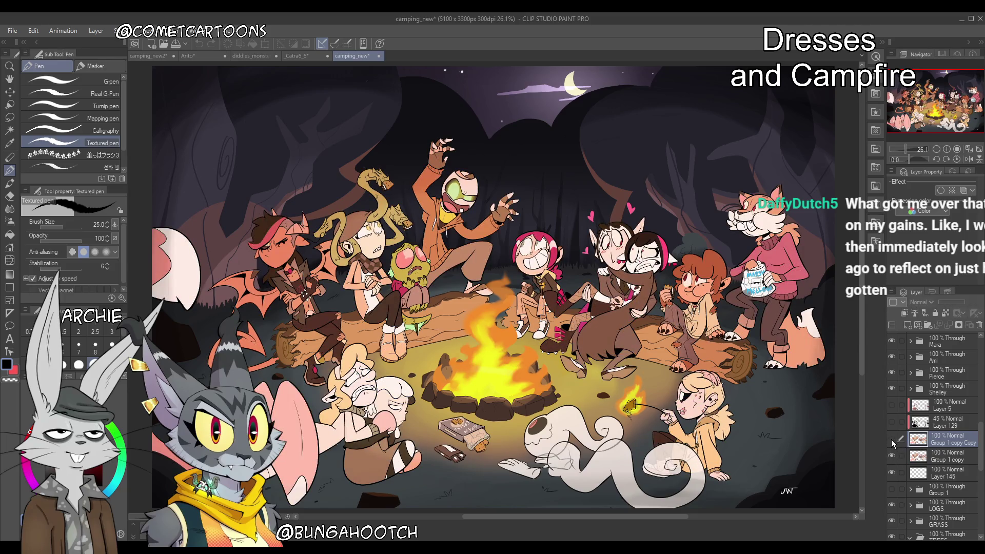
left_click(891, 440)
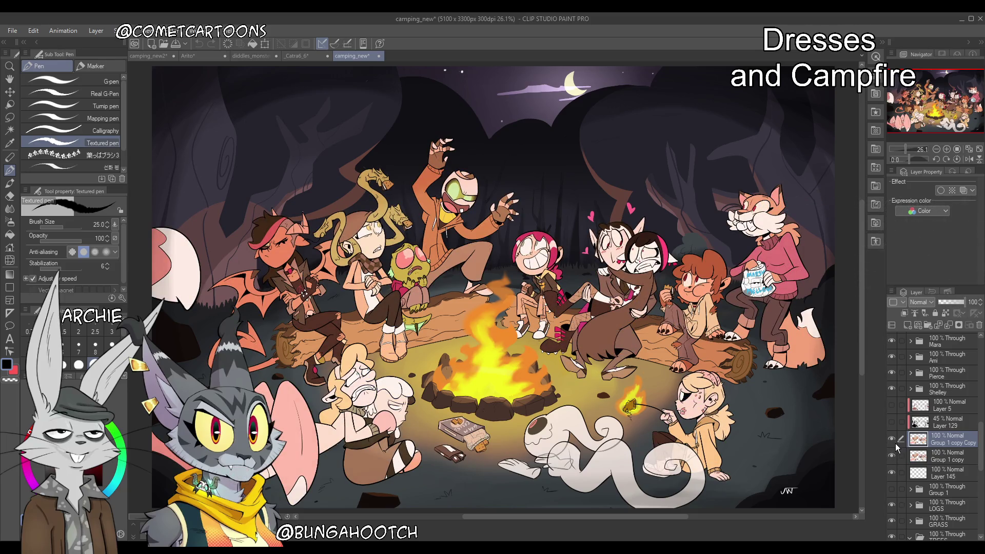
Raise Layer 129 to 100% opacity, then show its dark shading at 45% opacity
left_click(919, 427)
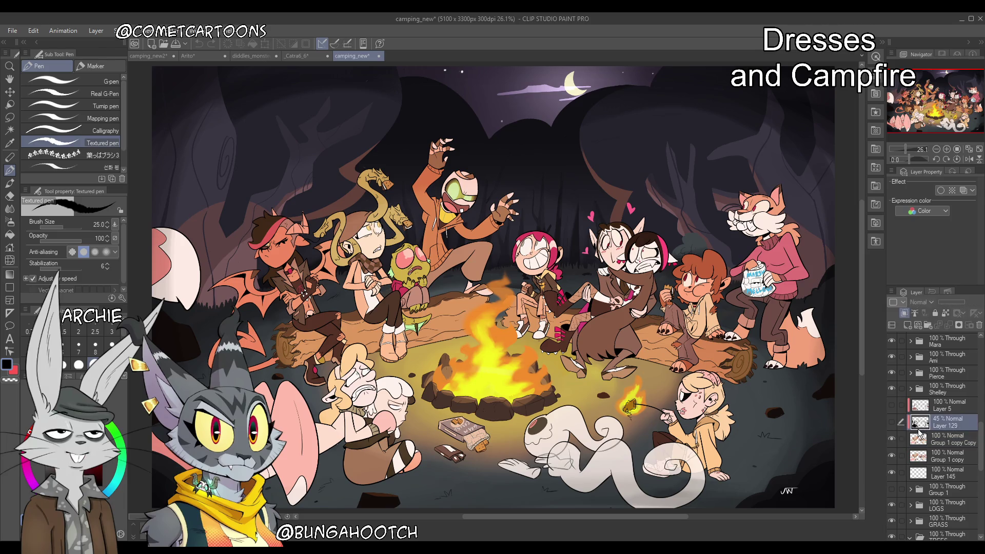
left_click_drag(944, 302, 972, 302)
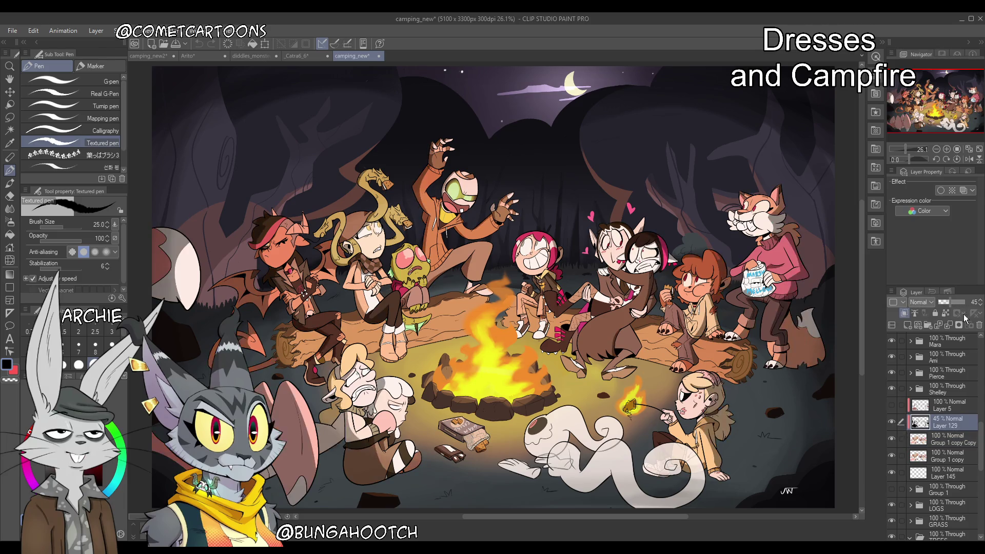
left_click_drag(892, 427, 892, 439)
left_click(891, 454)
left_click(894, 455)
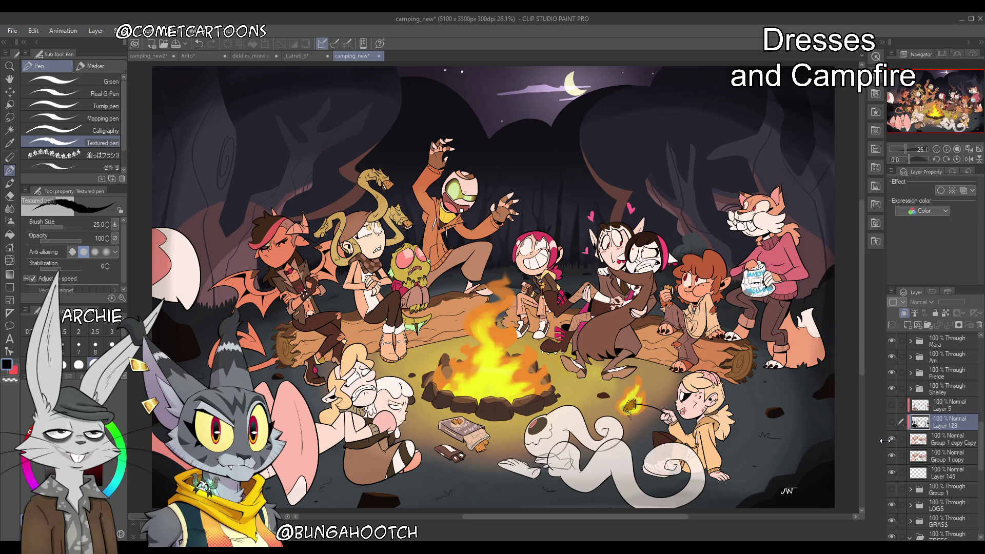
left_click(891, 424)
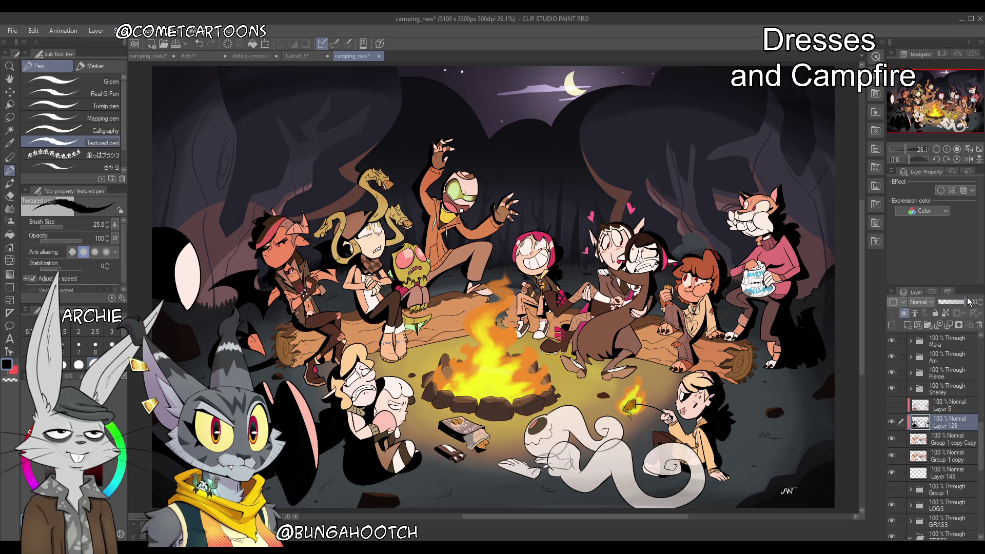
type("45")
key("Return")
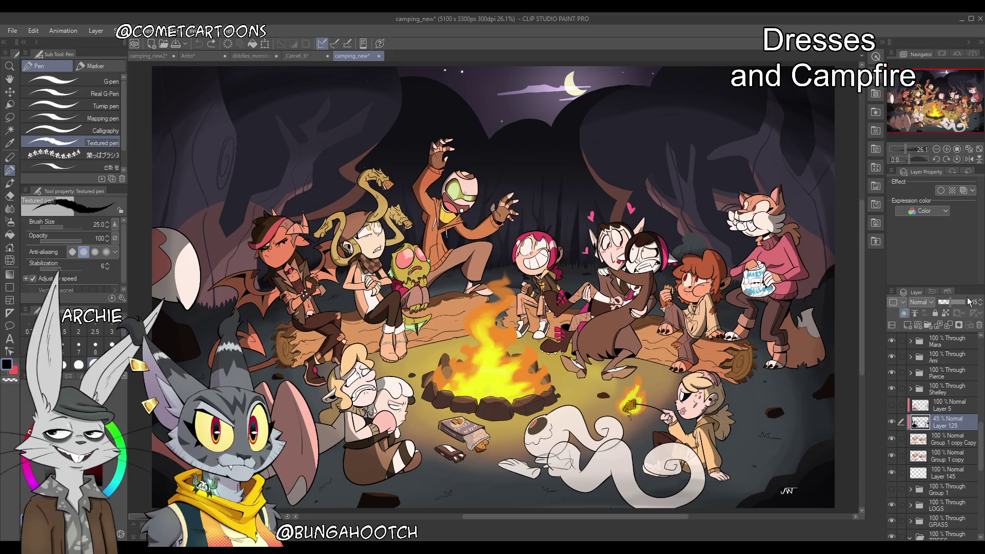
Compare Layer 5's and Layer 129's shading on the characters, then select Layer 5
left_click(892, 406)
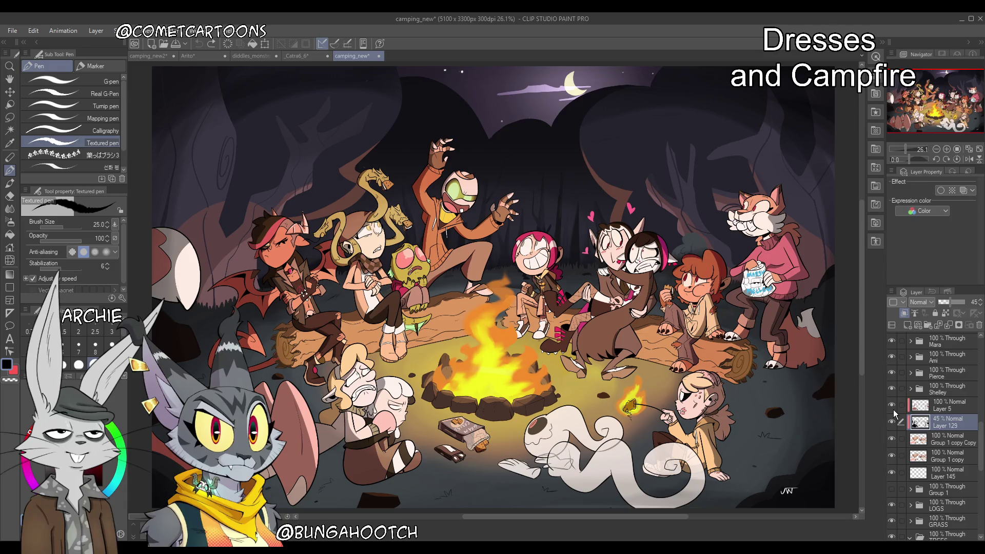
left_click(892, 405)
left_click(892, 421)
left_click(894, 406)
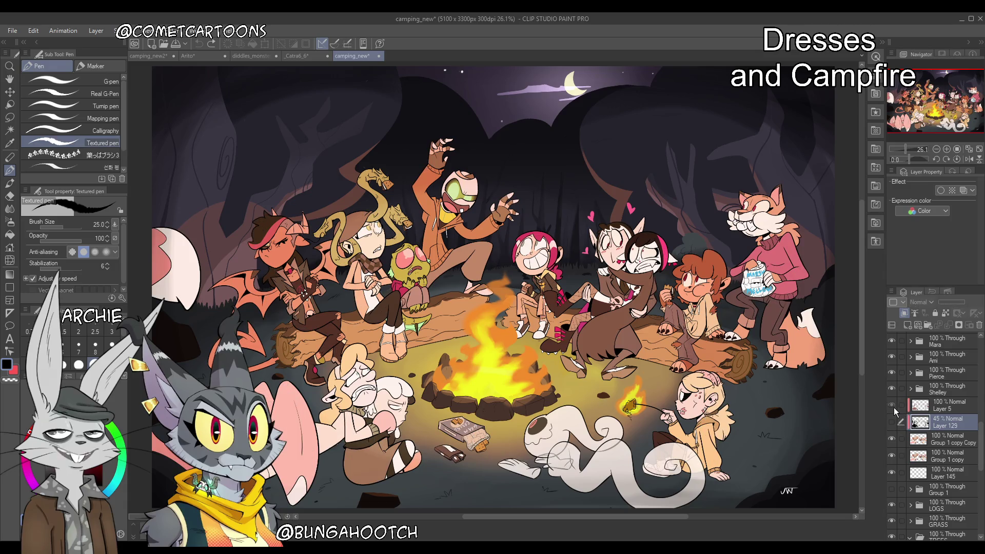
left_click(893, 406)
left_click(929, 410)
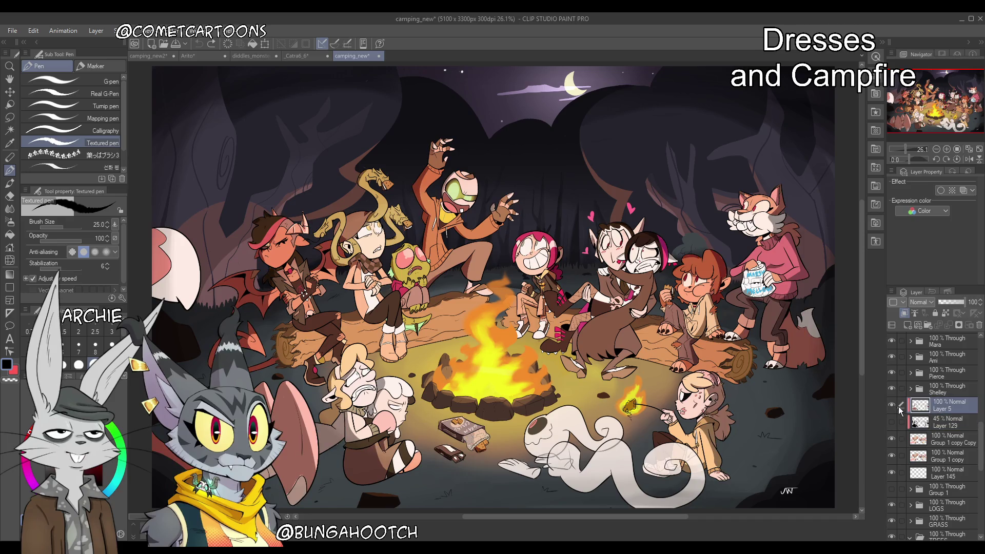
Alternate between Layer 129's shading and Layer 5's shading to compare the lighting
left_click(892, 422)
left_click(892, 407)
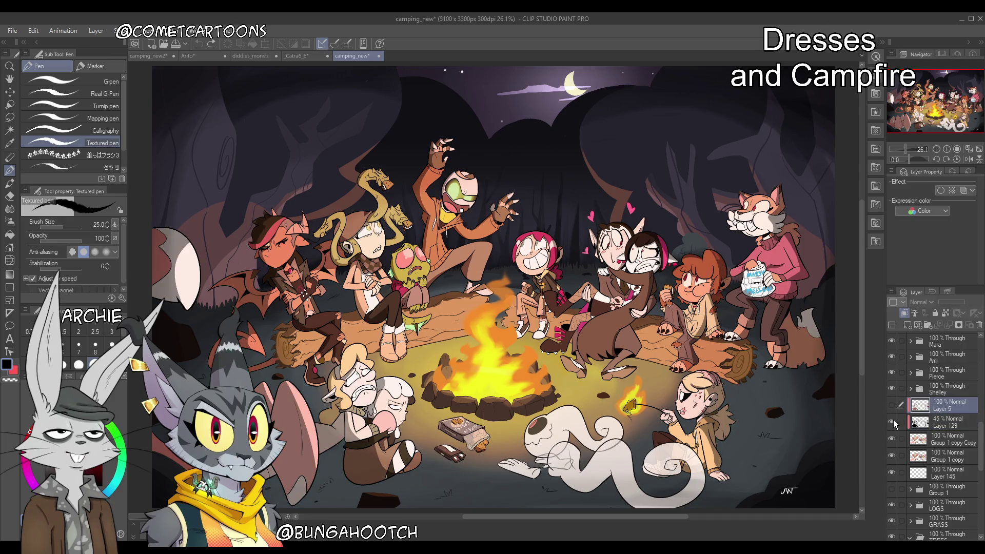
left_click(893, 422)
left_click(893, 421)
left_click(893, 421)
left_click(893, 406)
left_click(893, 407)
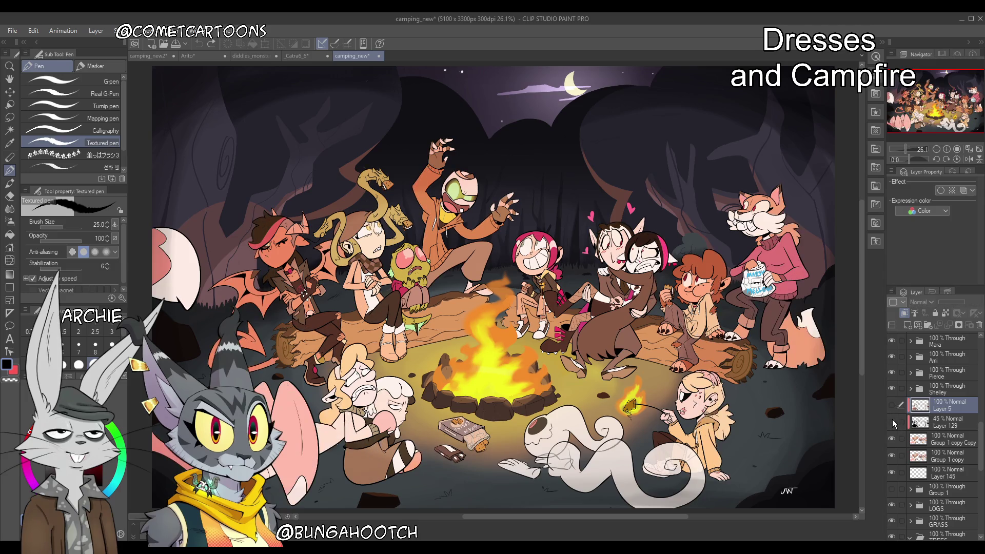
left_click(891, 422)
Repeatedly toggle Layer 5's shading on and off, ending with Layer 5 hidden
left_click(892, 406)
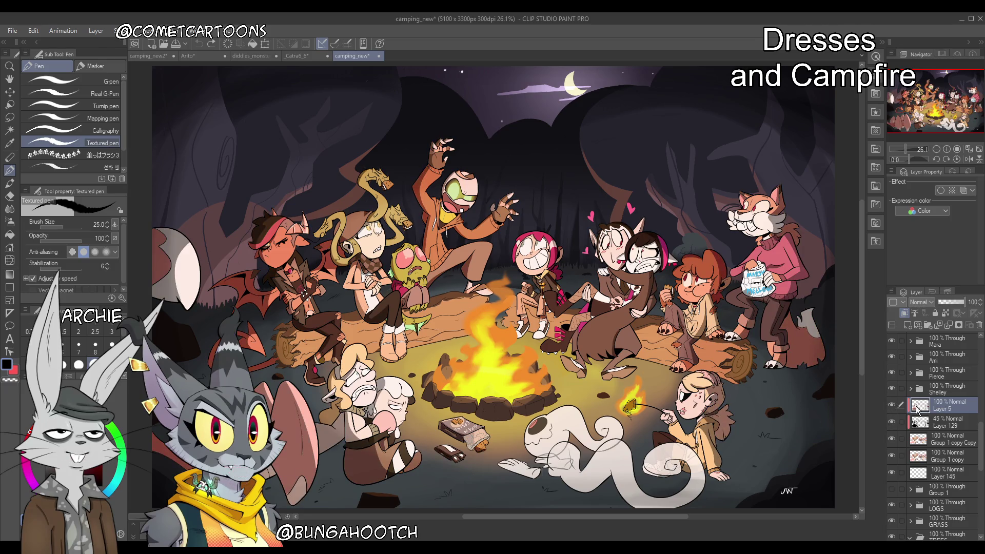
left_click(891, 408)
left_click(892, 406)
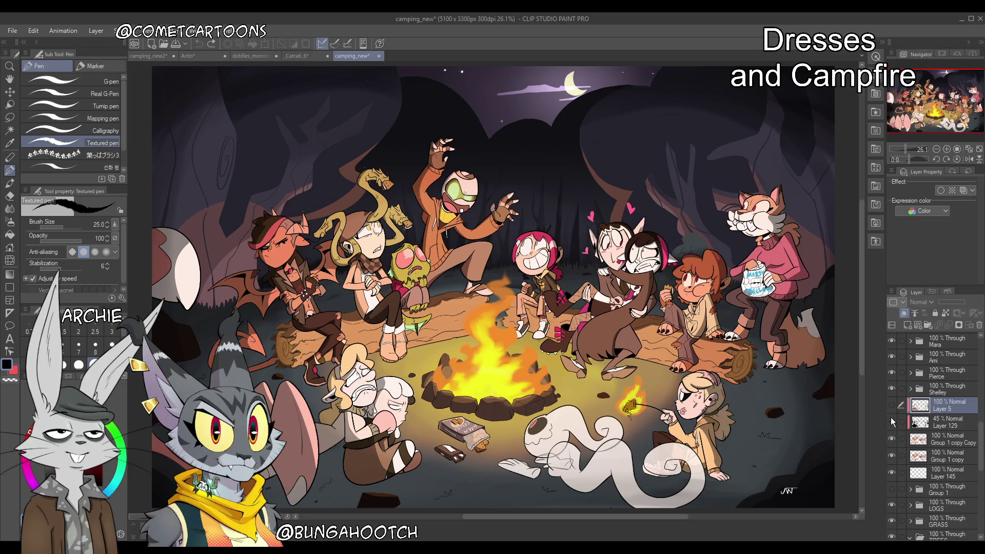
left_click(892, 407)
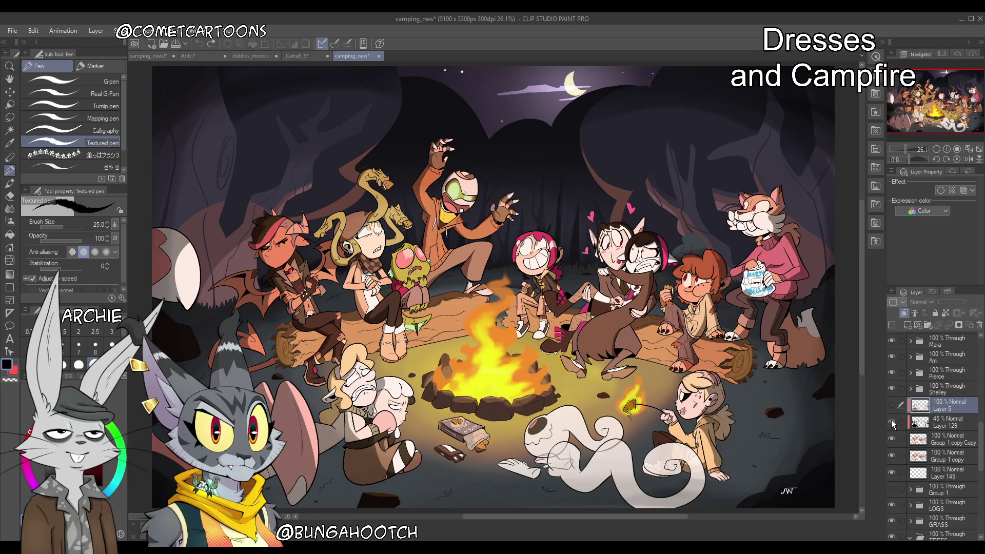
left_click(892, 408)
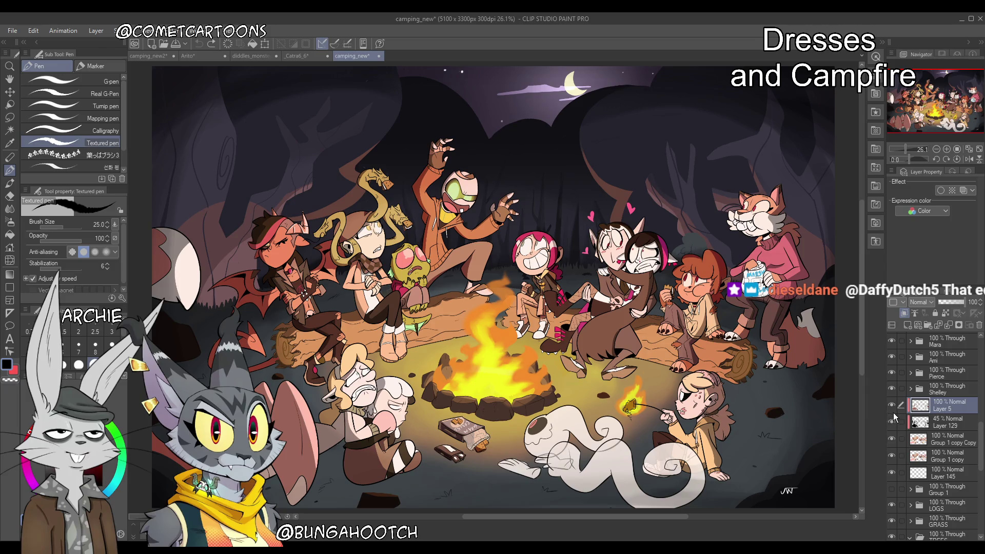
left_click(892, 408)
left_click(893, 408)
left_click(893, 410)
left_click(891, 406)
left_click(896, 409)
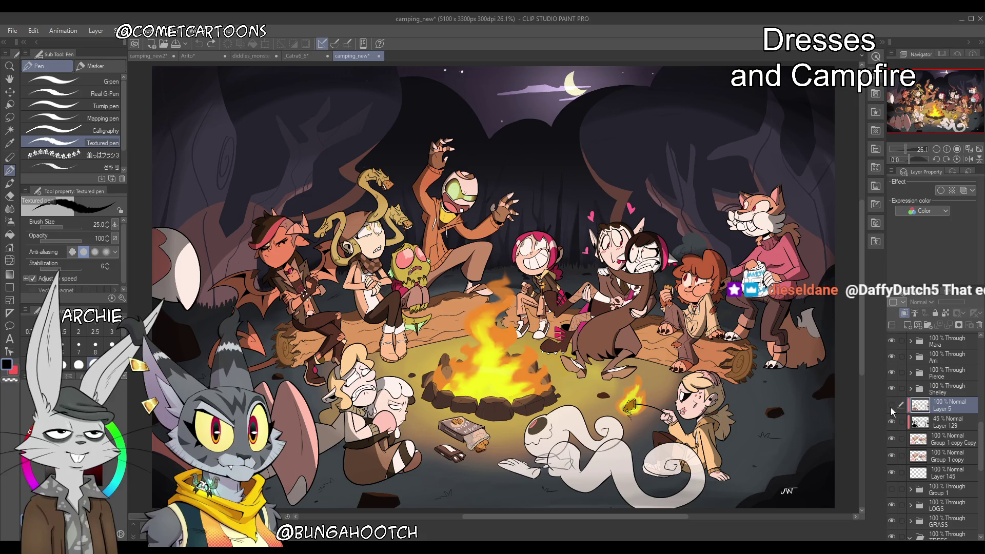
left_click(891, 406)
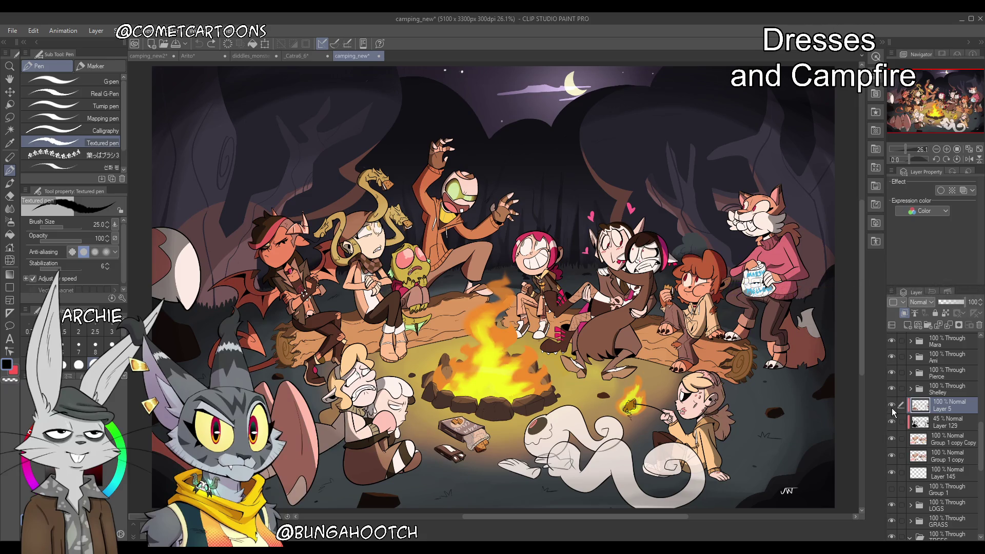
left_click(892, 406)
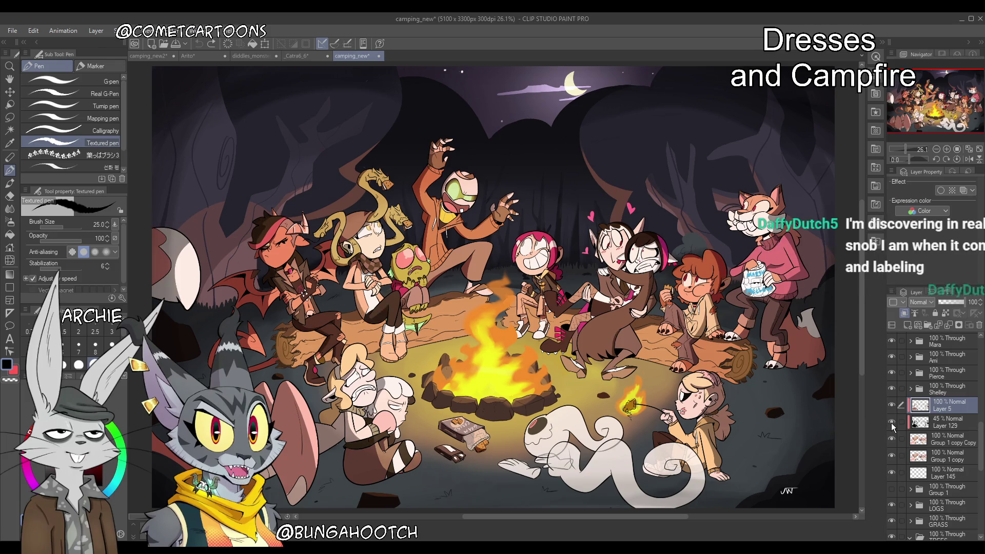
Hide and reshow Layer 5, then flick Layer 129's sketch on and off to compare
left_click(891, 405)
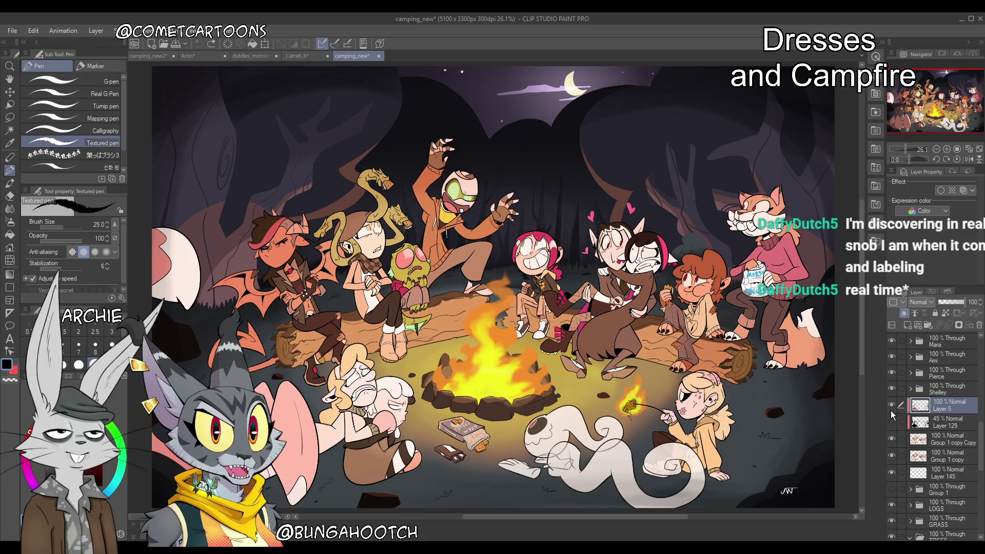
left_click(891, 406)
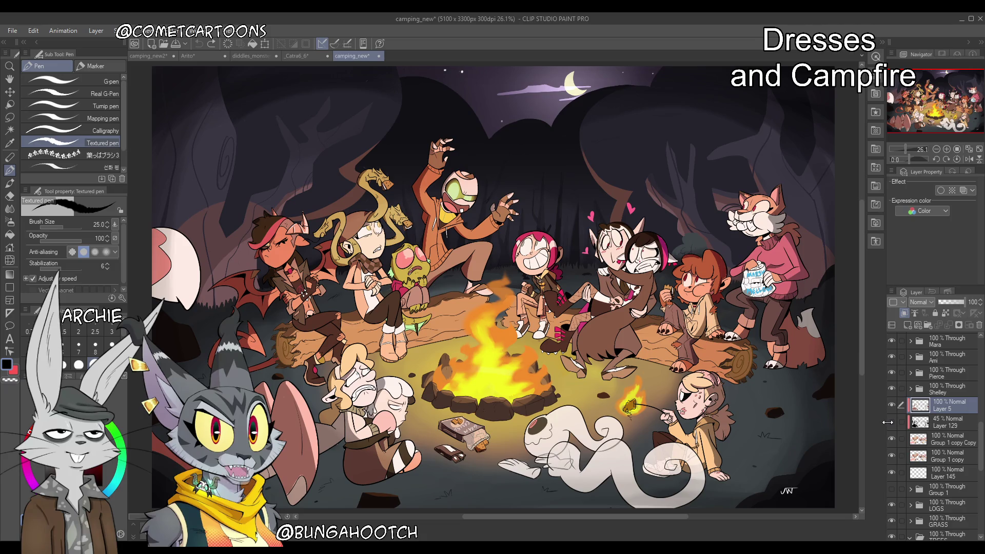
left_click(893, 421)
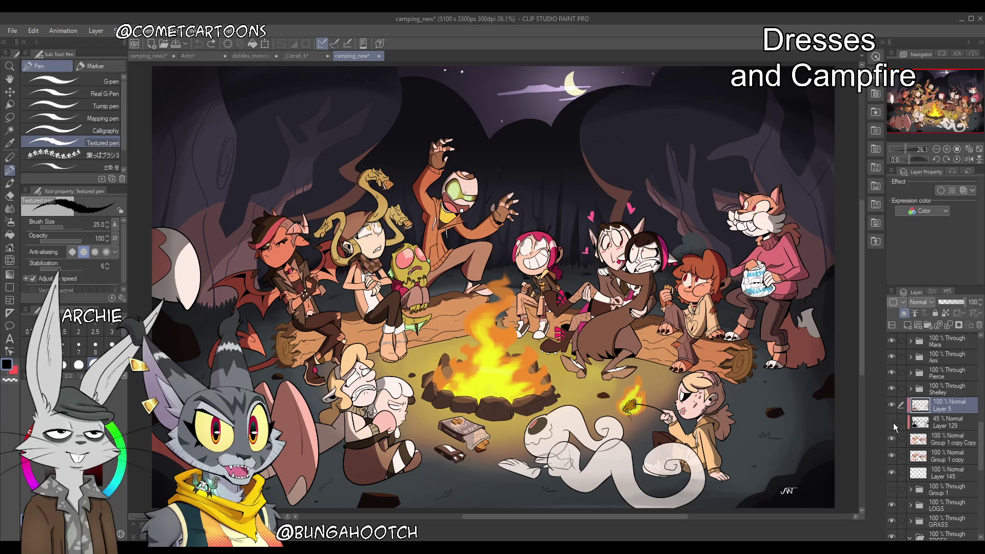
left_click(893, 423)
left_click(894, 423)
left_click(893, 423)
left_click(894, 423)
left_click(893, 418)
left_click(894, 414)
Toggle Layer 5 back to visible and leave Layer 129's sketch hidden
left_click(892, 405)
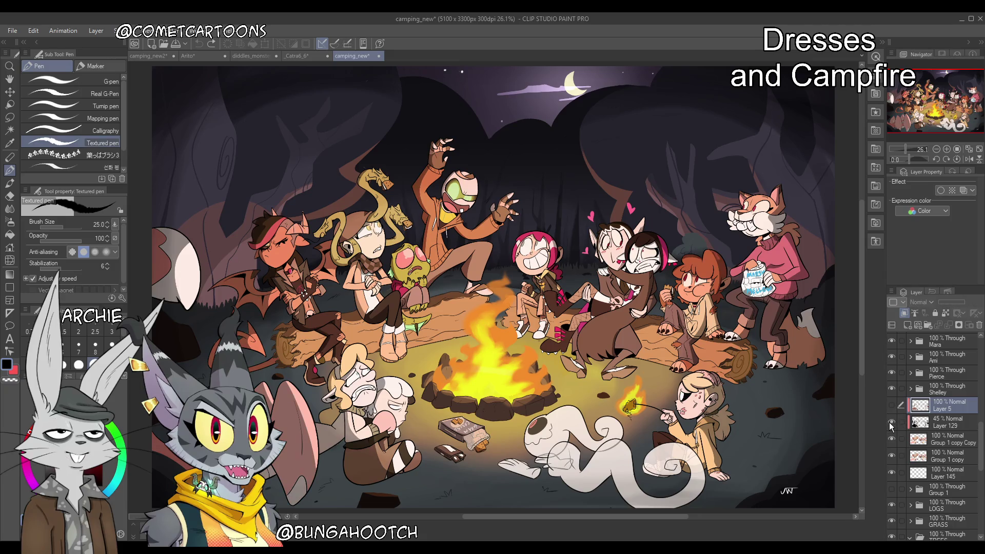
left_click(892, 406)
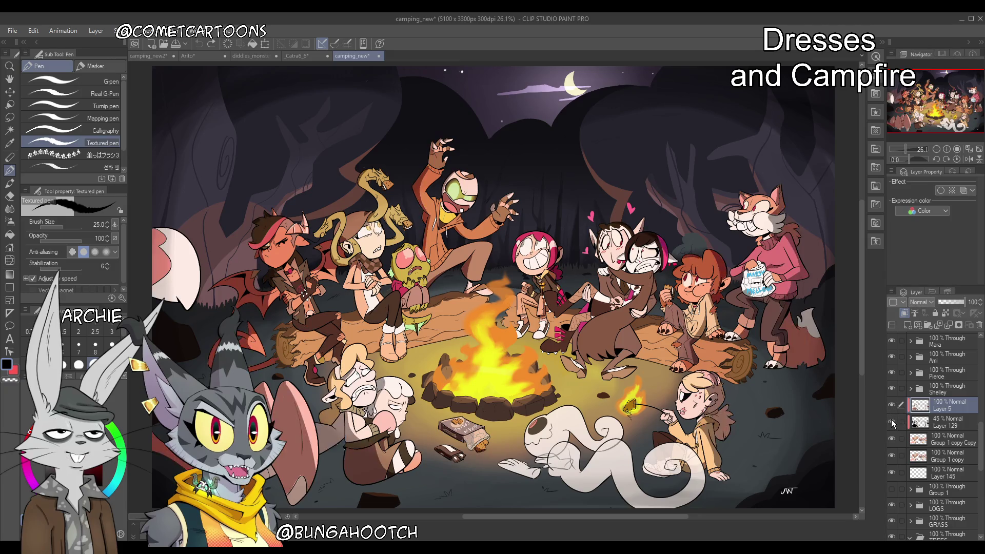
left_click(892, 421)
left_click(892, 422)
left_click(892, 422)
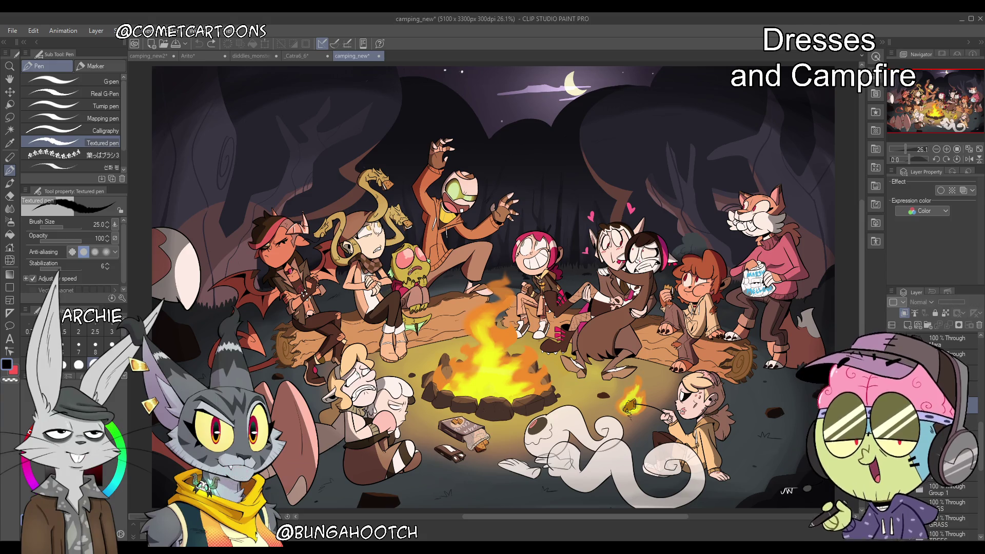
Set the layer below Layer 5 to 45% opacity and switch to the camping_new2 document
left_click(949, 422)
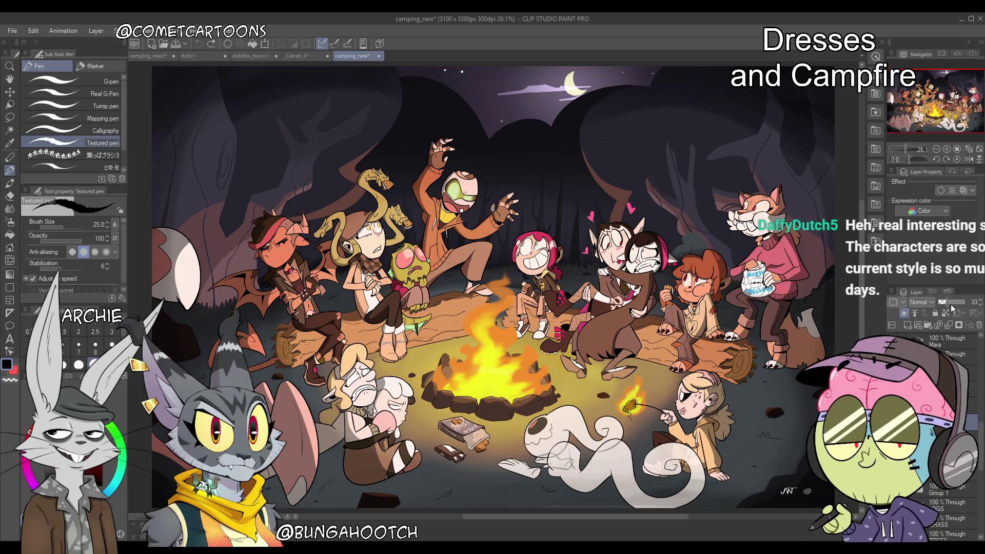
left_click(950, 307)
left_click_drag(951, 307, 952, 306)
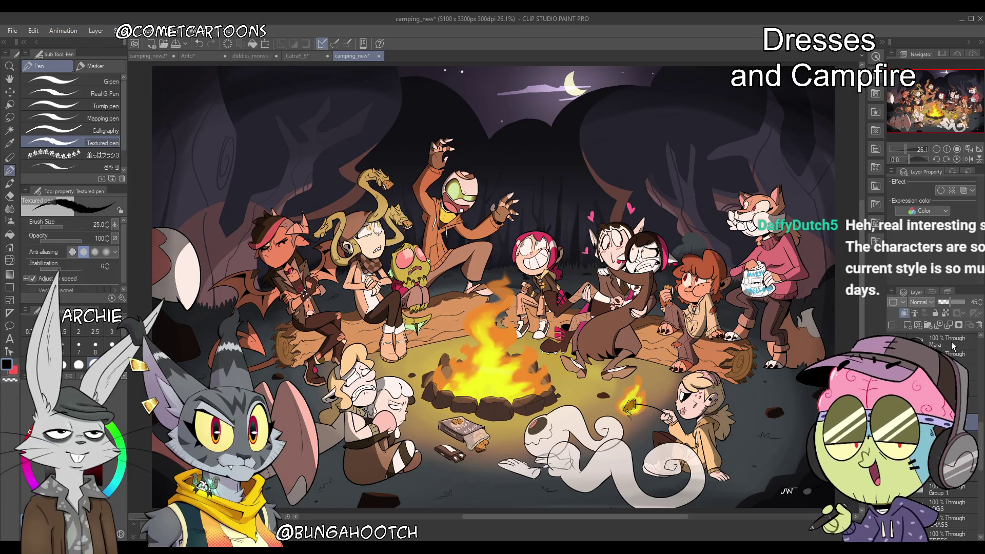
left_click(982, 305)
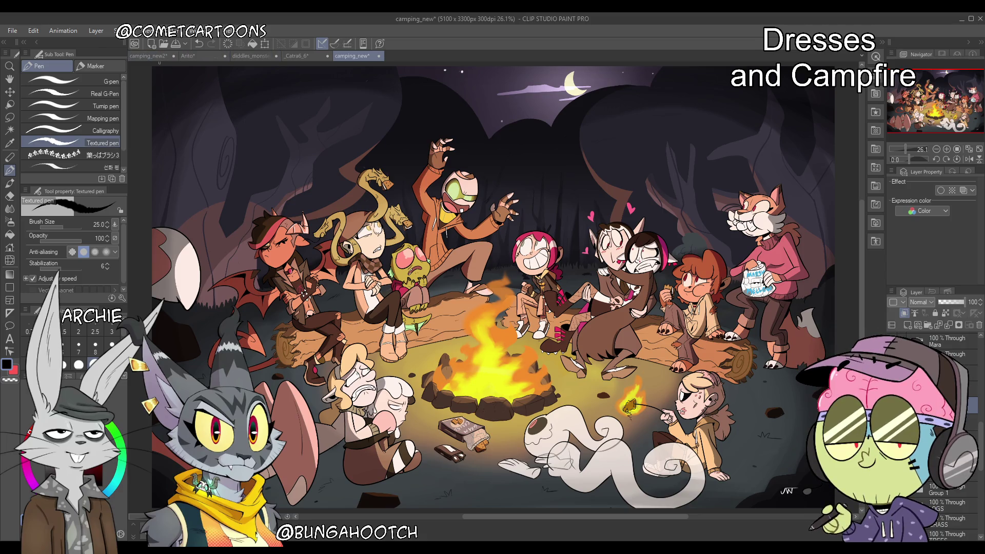
left_click(152, 57)
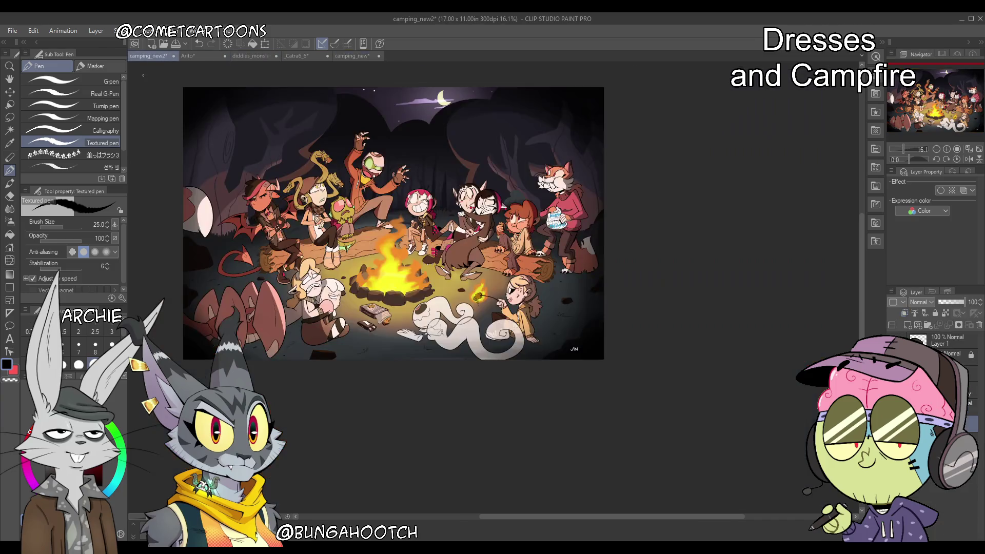
Fade camping_new2's top painting layer to 25%, reveal the red log guides, and return to camping_new
left_click(941, 301)
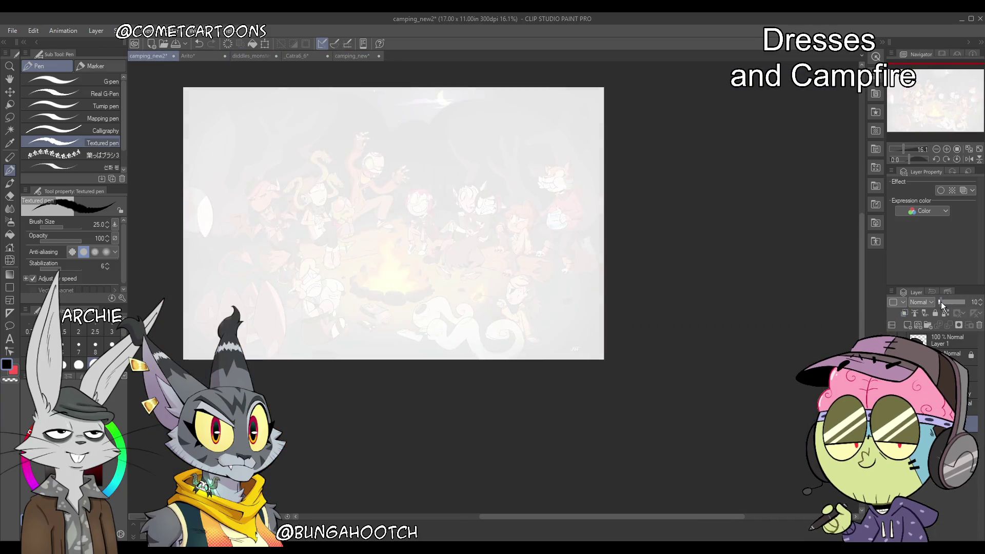
key("ctrl+z")
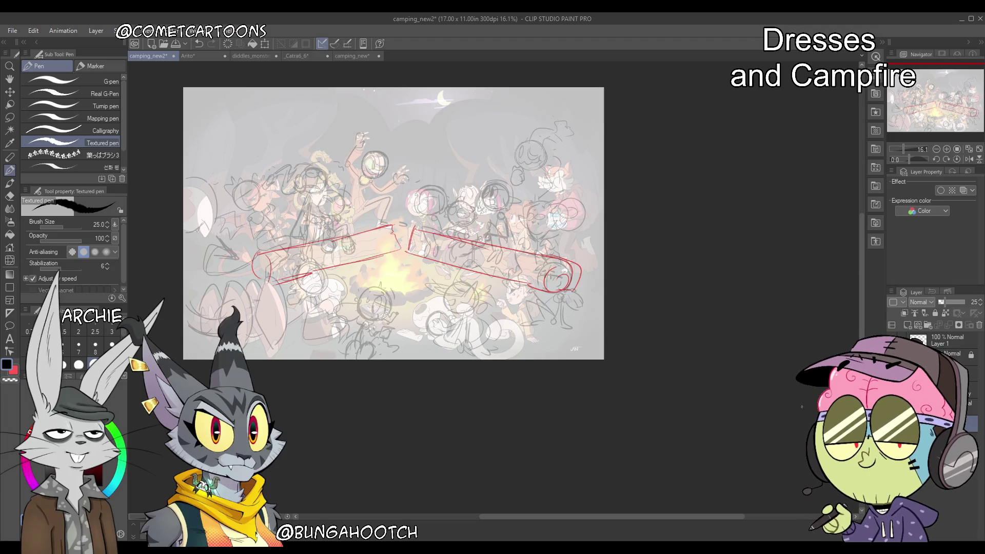
left_click(349, 55)
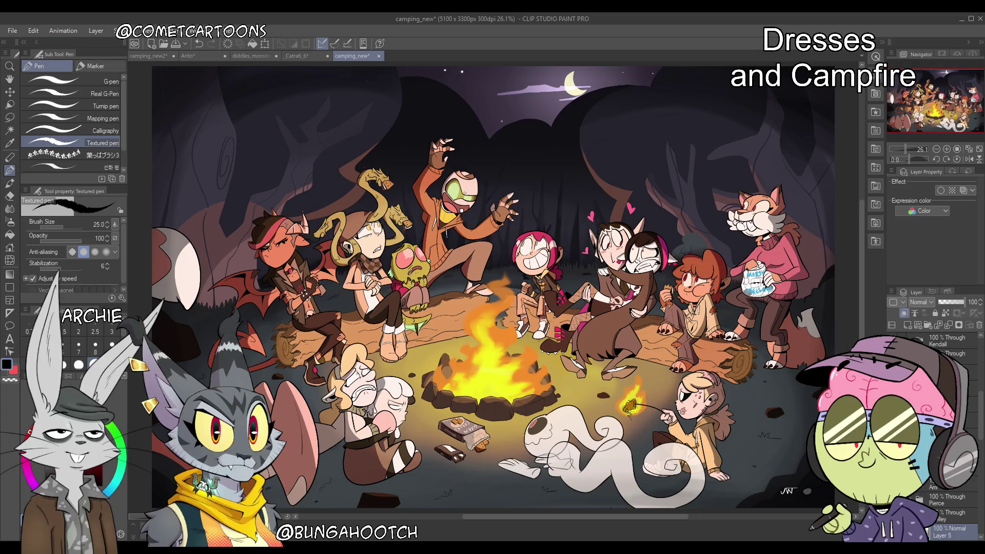
Flip between camping_new and camping_new2, then lower camping_new2's top layer opacity to 23%
left_click(951, 353)
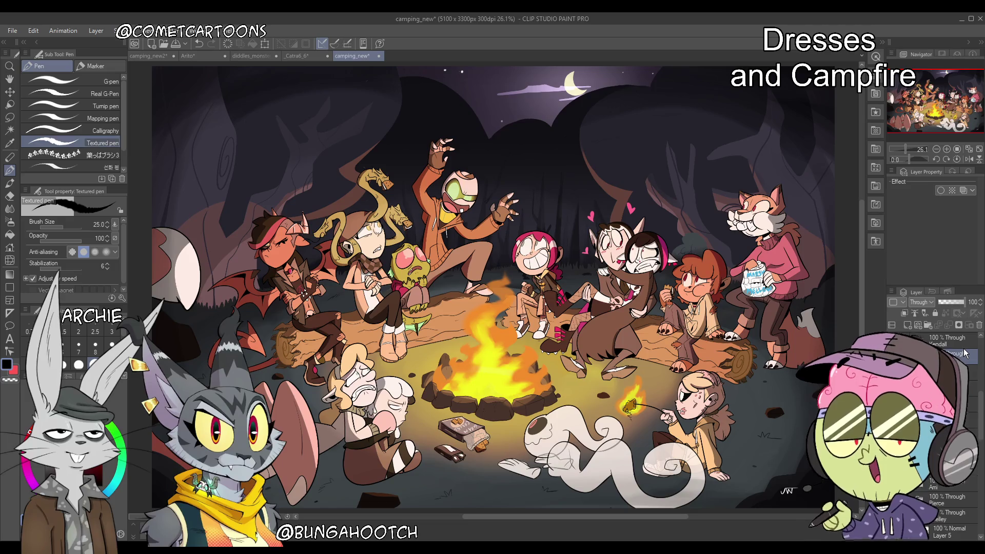
left_click(149, 56)
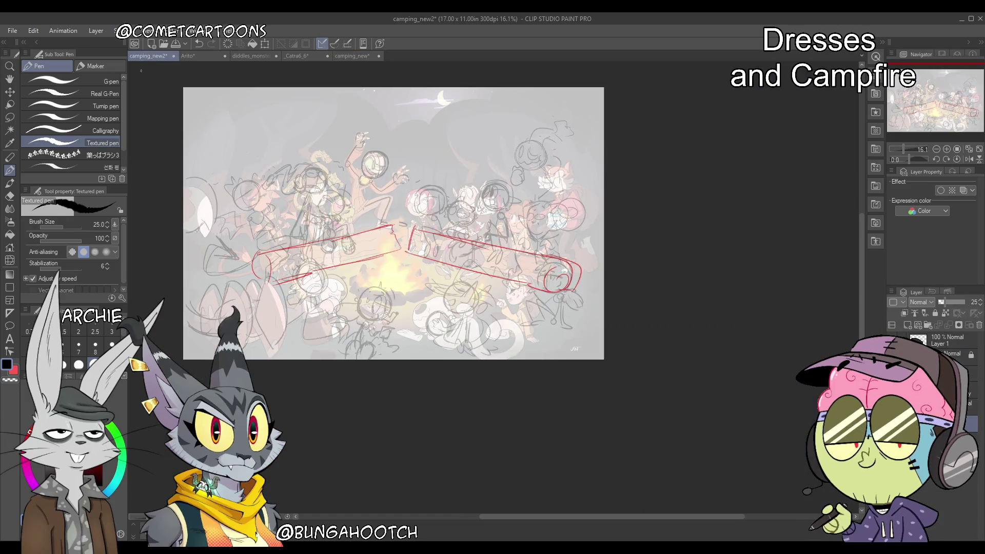
left_click(352, 57)
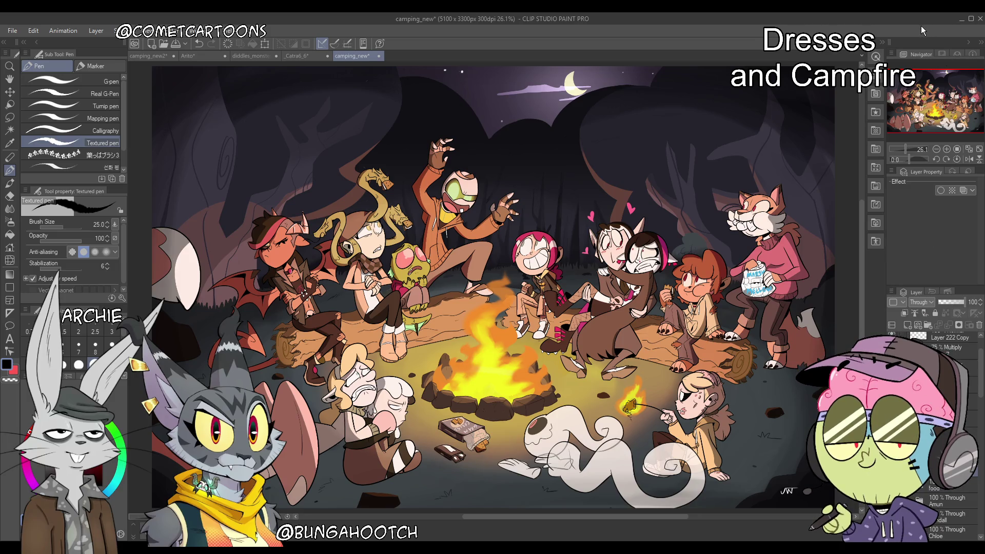
key("alt+bracketright")
key("alt+bracketright")
left_click(152, 56)
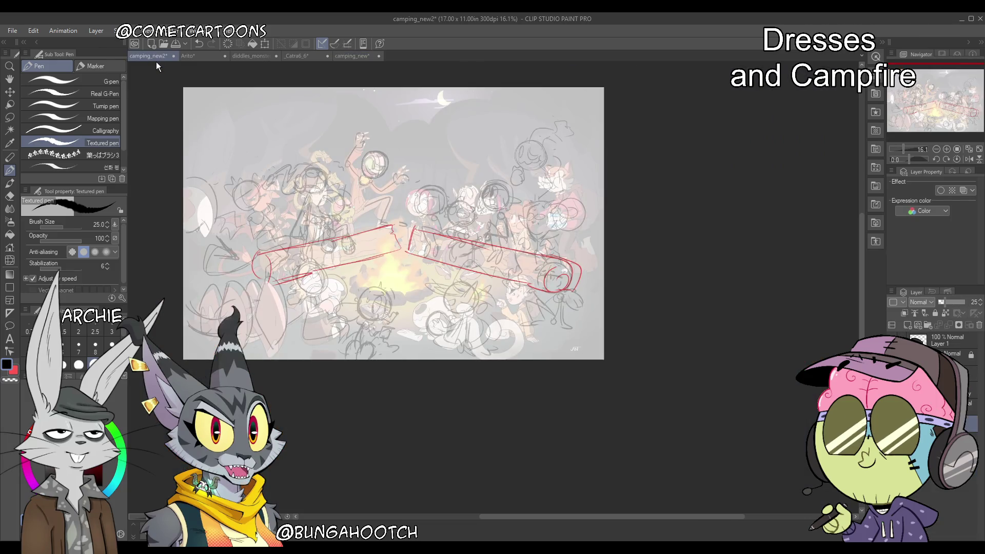
left_click(972, 391)
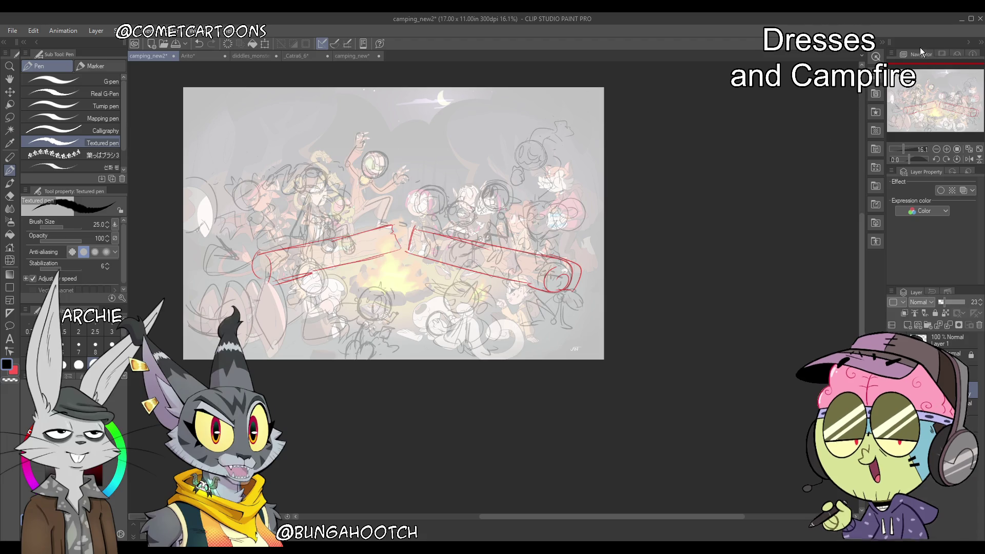
left_click(362, 56)
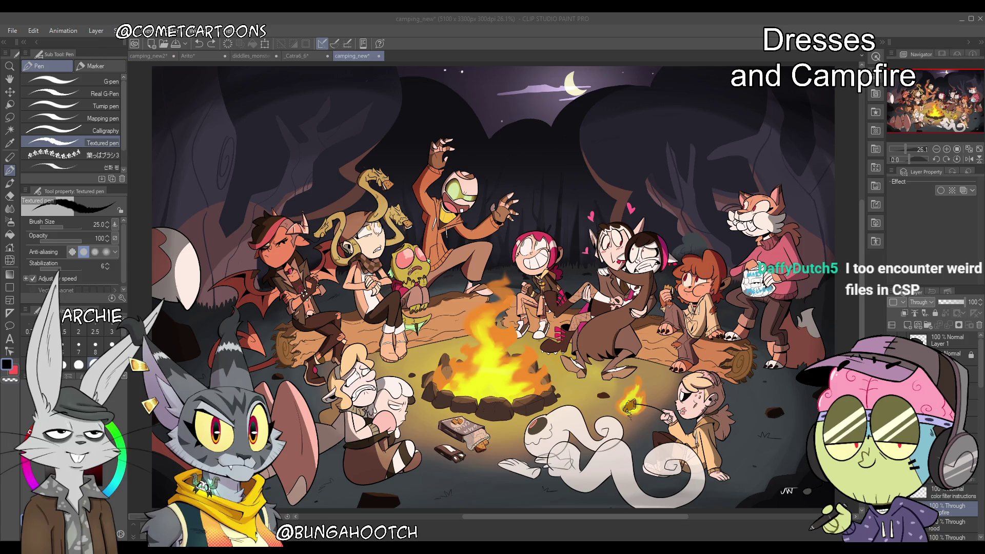
left_click(188, 56)
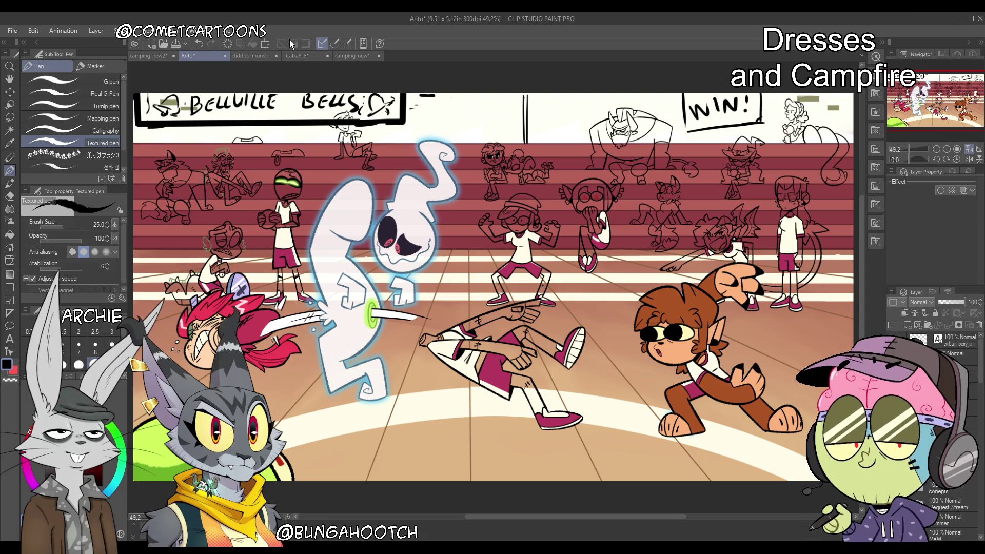
left_click(135, 52)
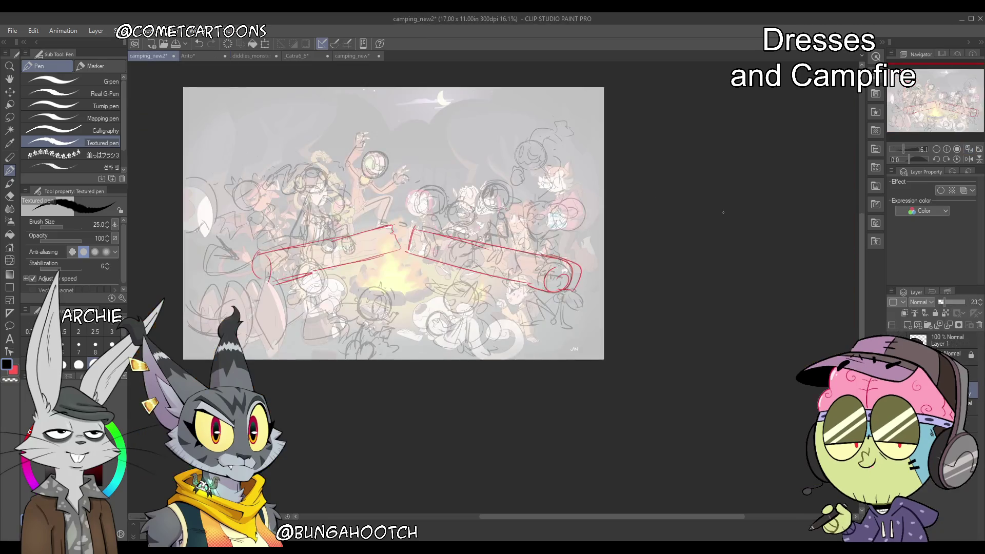
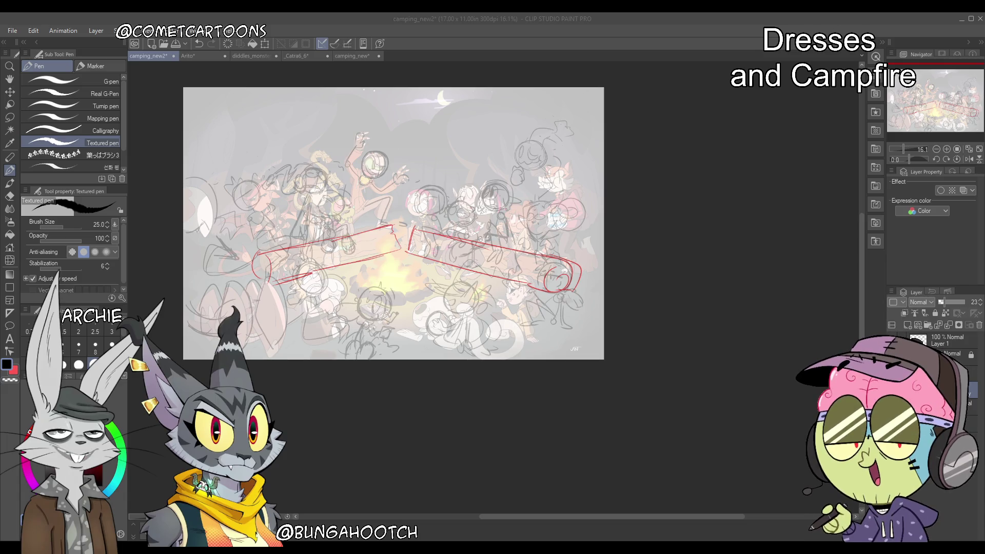
Switch via the diddles_monster document to the Arito lineup and scroll the Layer panel list
left_click(252, 56)
left_click(189, 56)
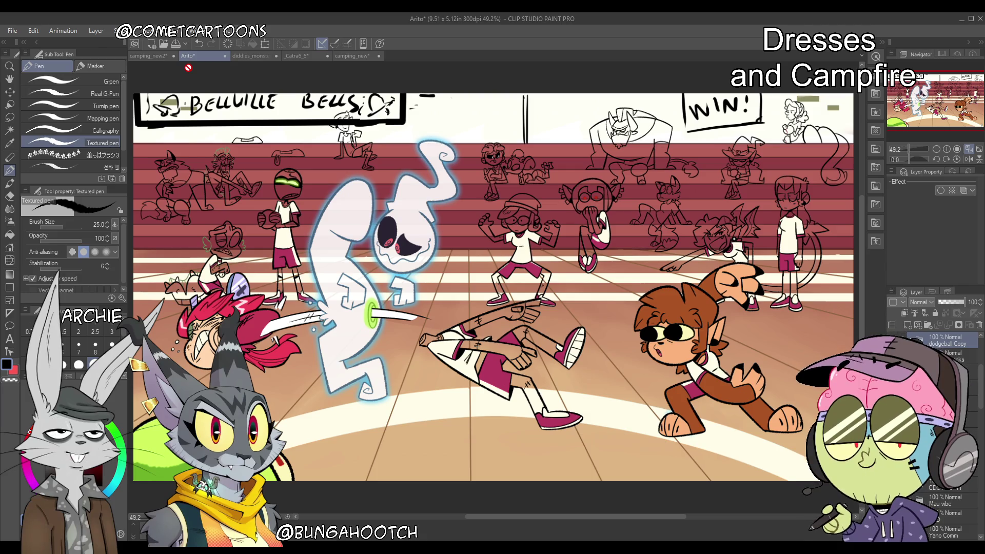
left_click_drag(980, 390, 980, 359)
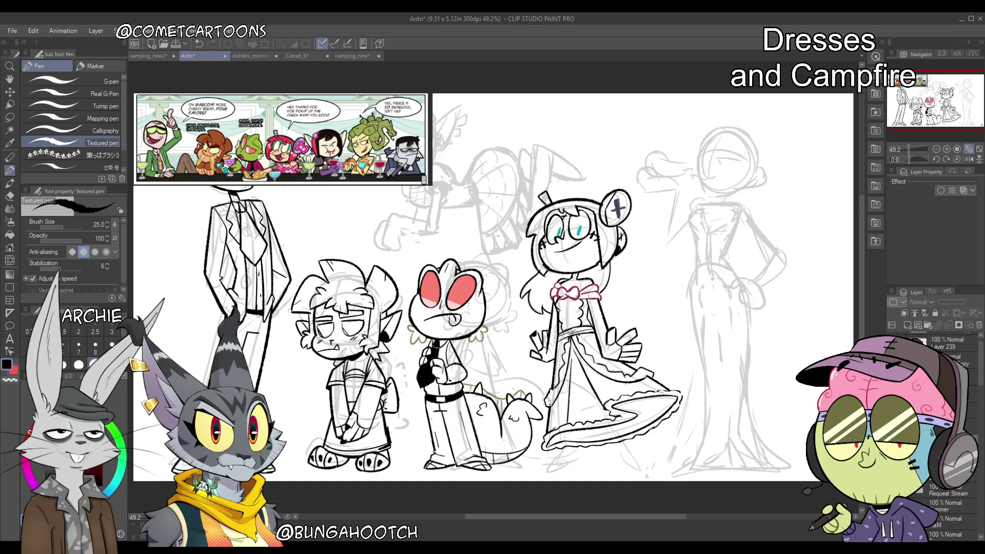
Go from camping_new2 back to the Arito lineup and mirror the canvas view horizontally
left_click(155, 55)
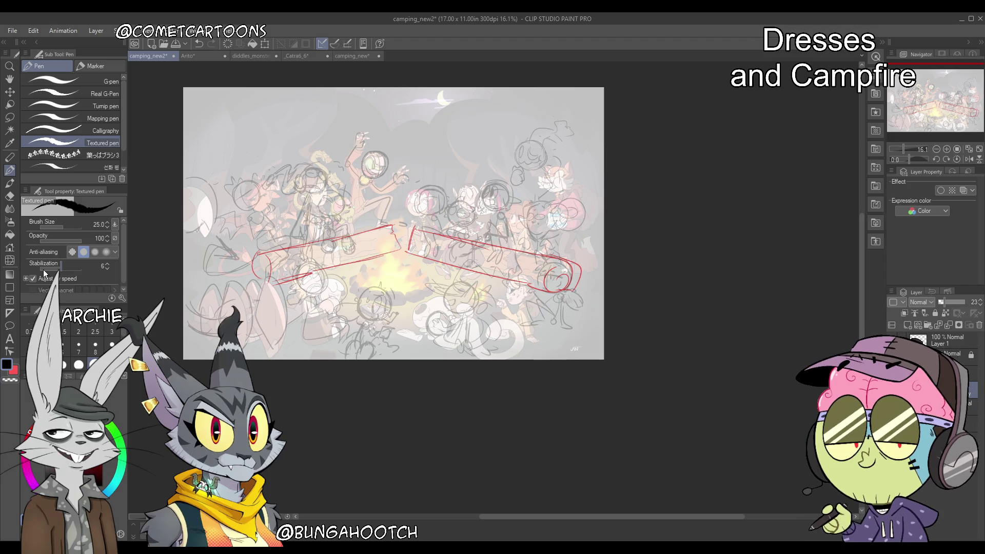
left_click(203, 59)
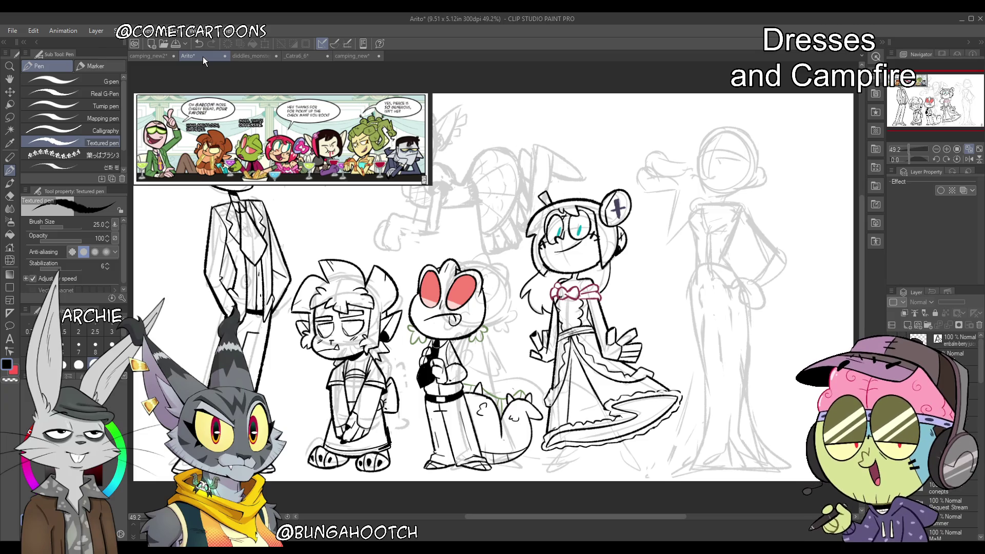
left_click(969, 159)
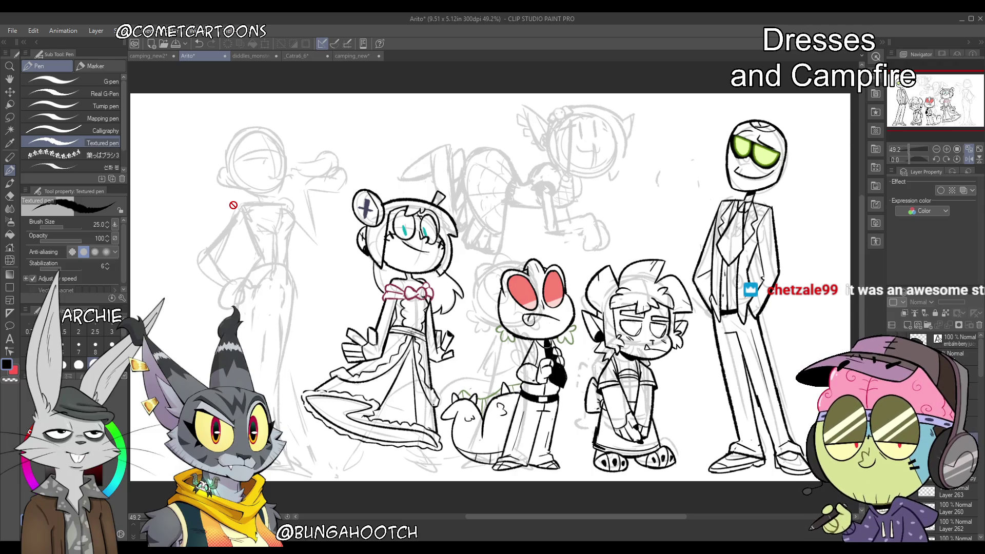
Flip the view back to normal, hide the grey rough sketch layer, and select the G-pen
left_click(969, 150)
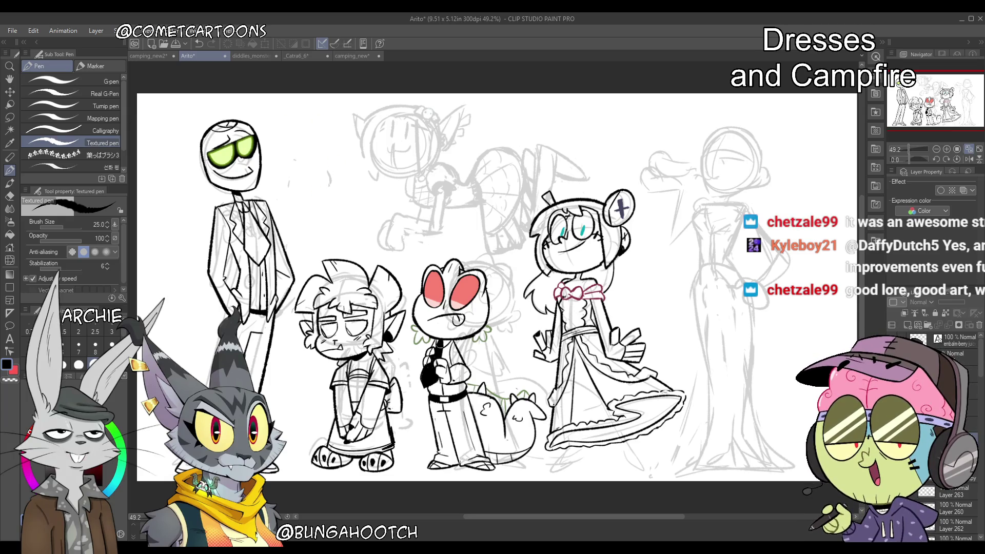
left_click_drag(978, 377, 980, 394)
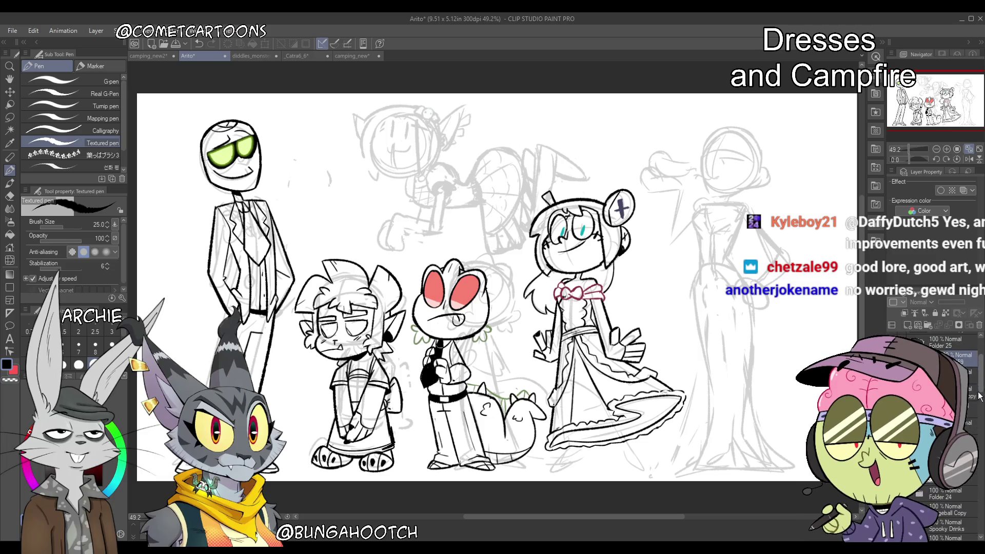
left_click(895, 374)
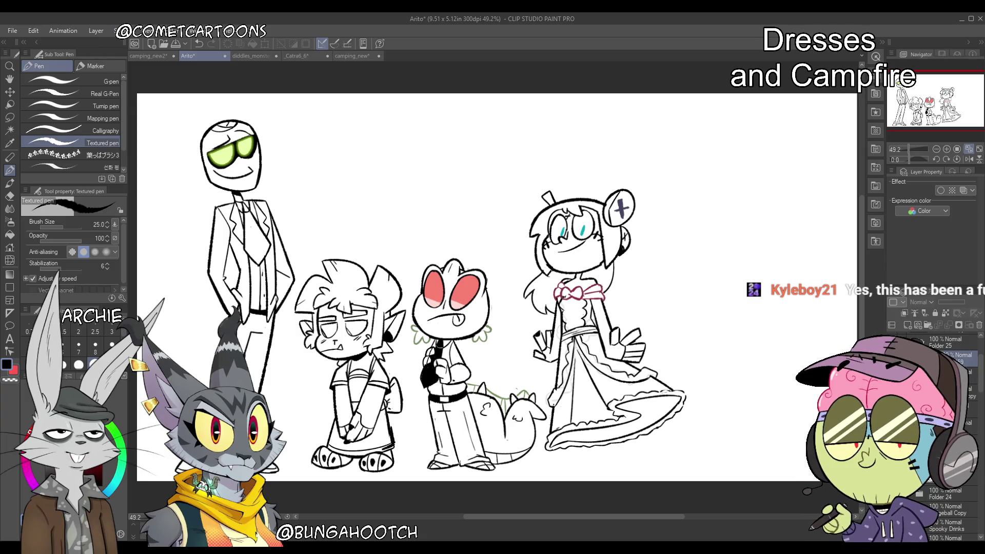
left_click(100, 79)
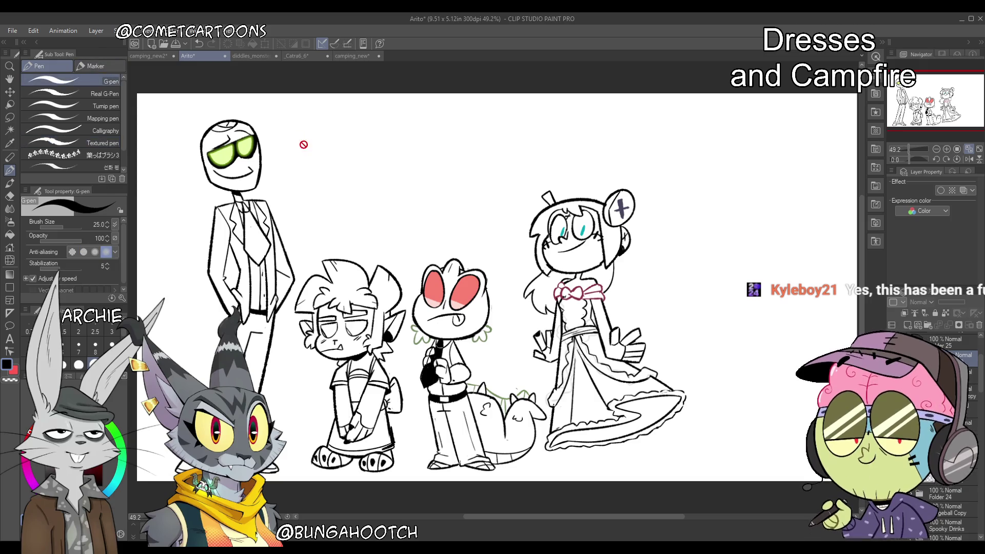
left_click(938, 373)
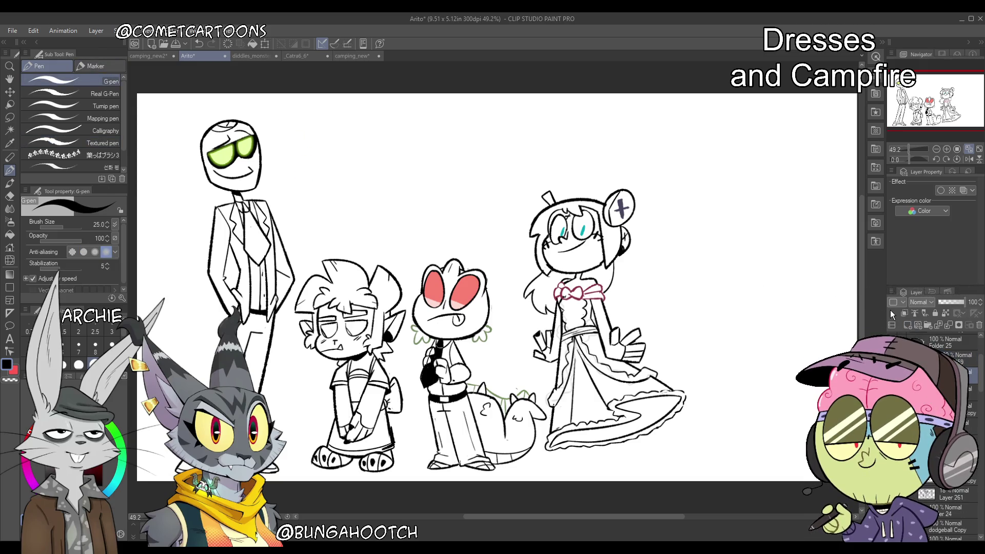
mouse_move(327, 166)
left_mouse_down()
mouse_move(417, 146)
mouse_move(408, 171)
left_mouse_up()
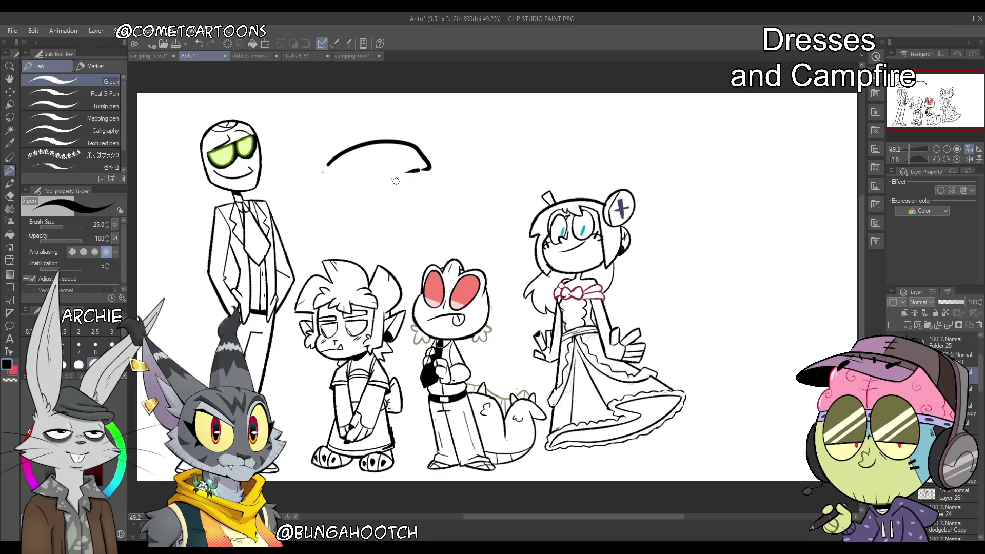
key("ctrl+z")
left_click_drag(330, 188, 484, 183)
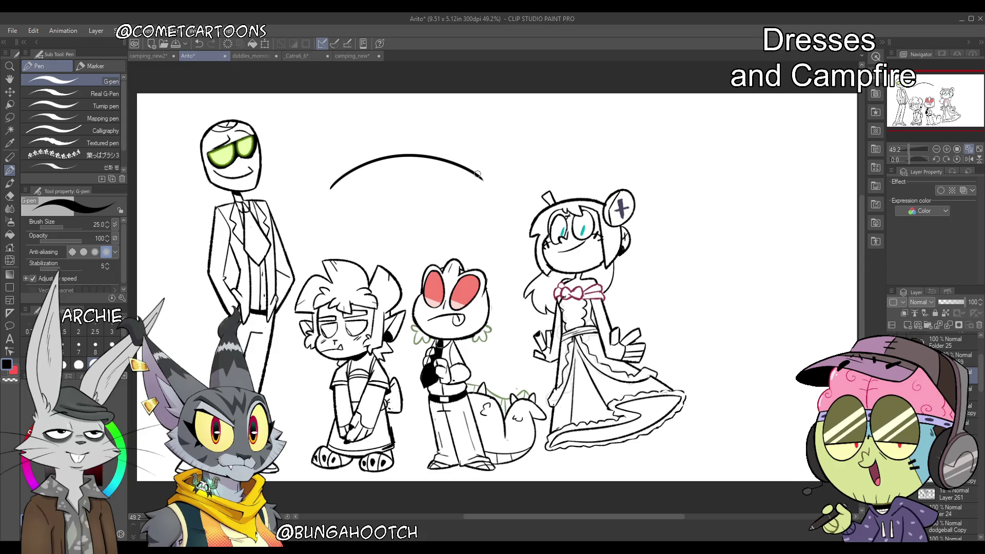
left_click(114, 145)
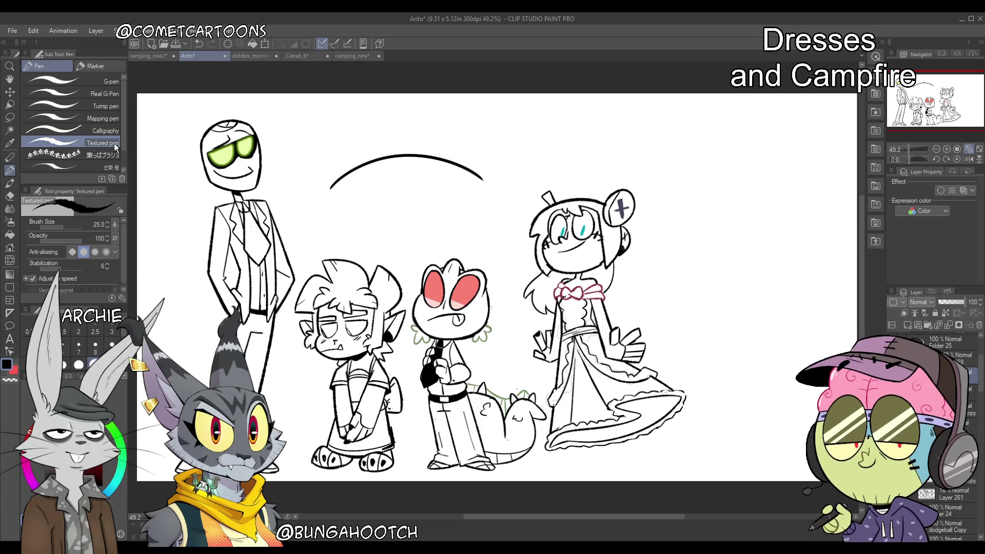
left_click(77, 81)
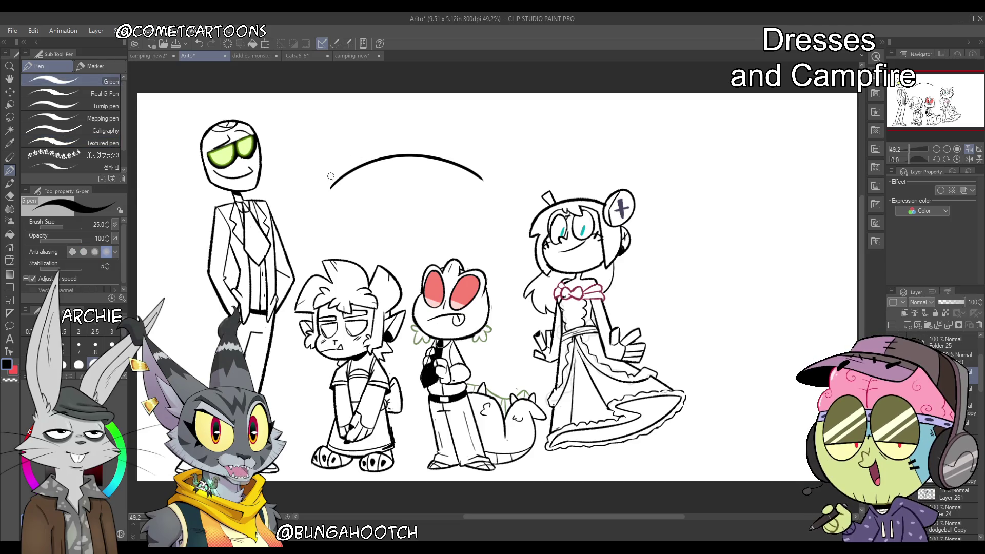
left_click_drag(331, 200, 442, 180)
key("ctrl+z")
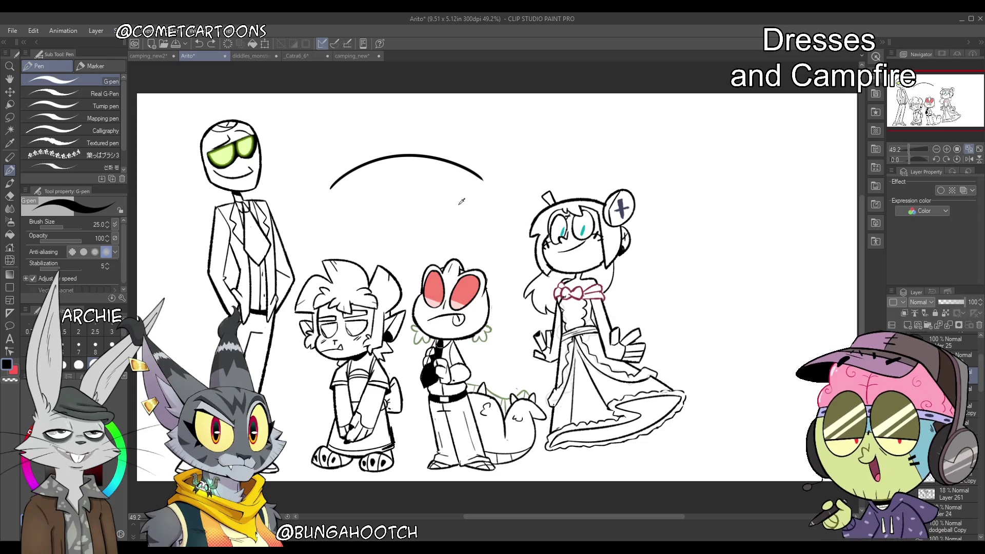
key("ctrl+z")
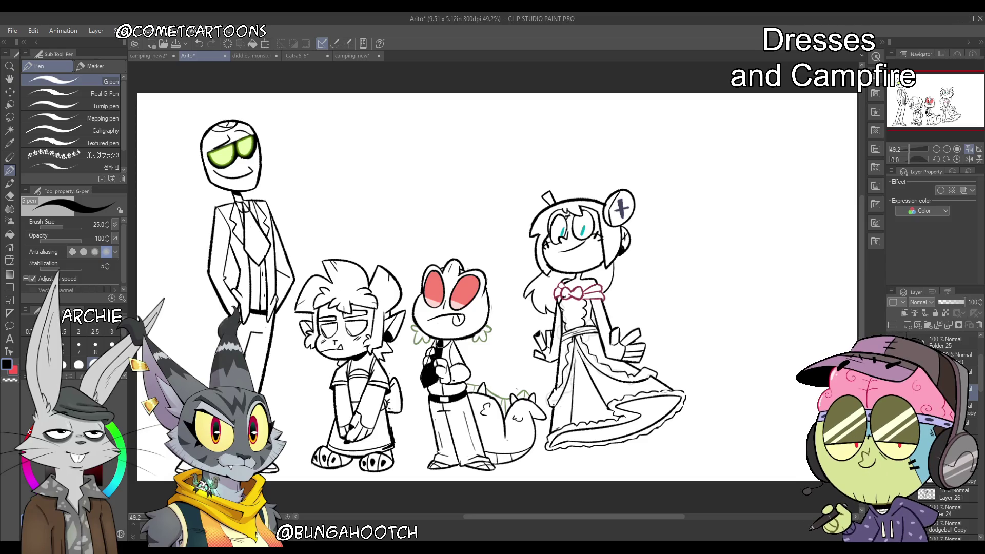
left_click(949, 477)
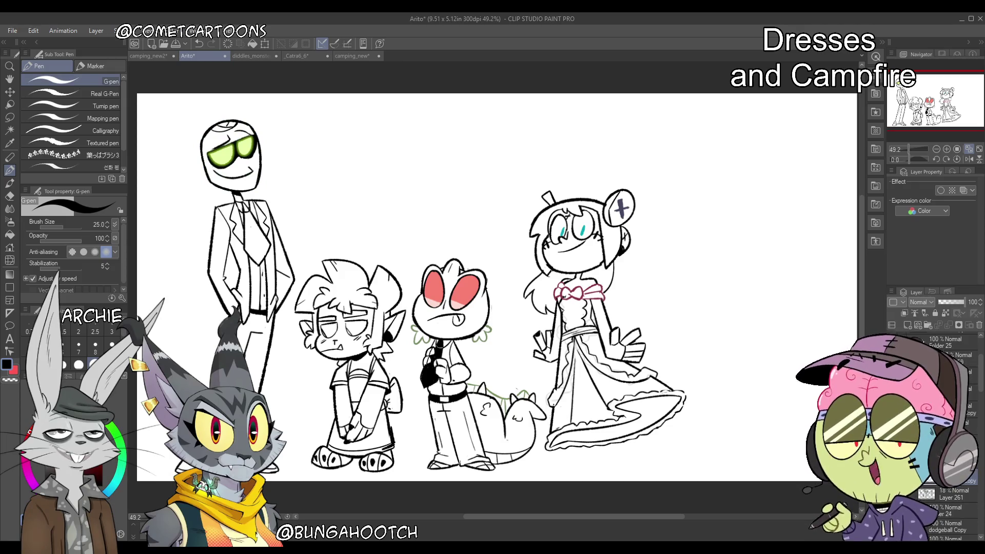
left_click(102, 142)
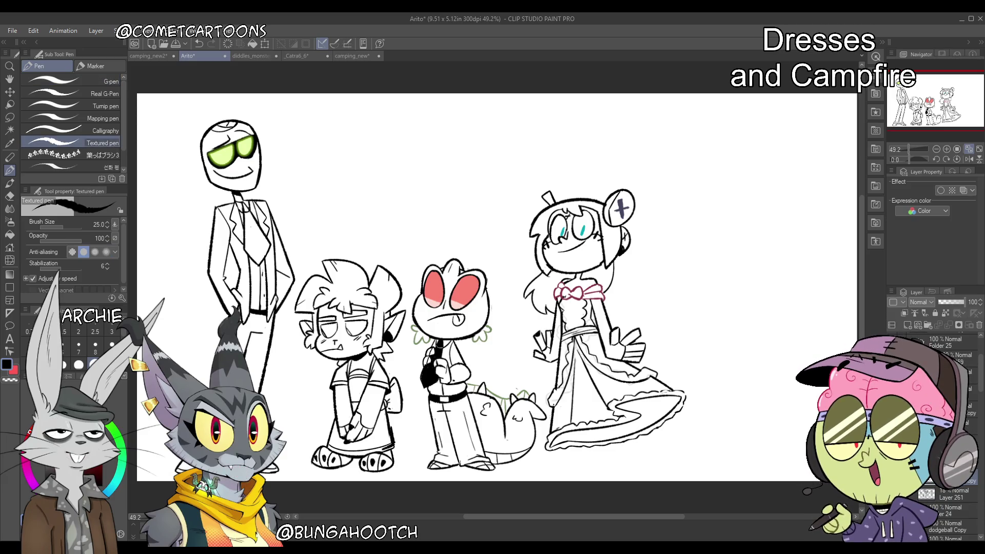
key("bracketleft")
key("bracketleft")
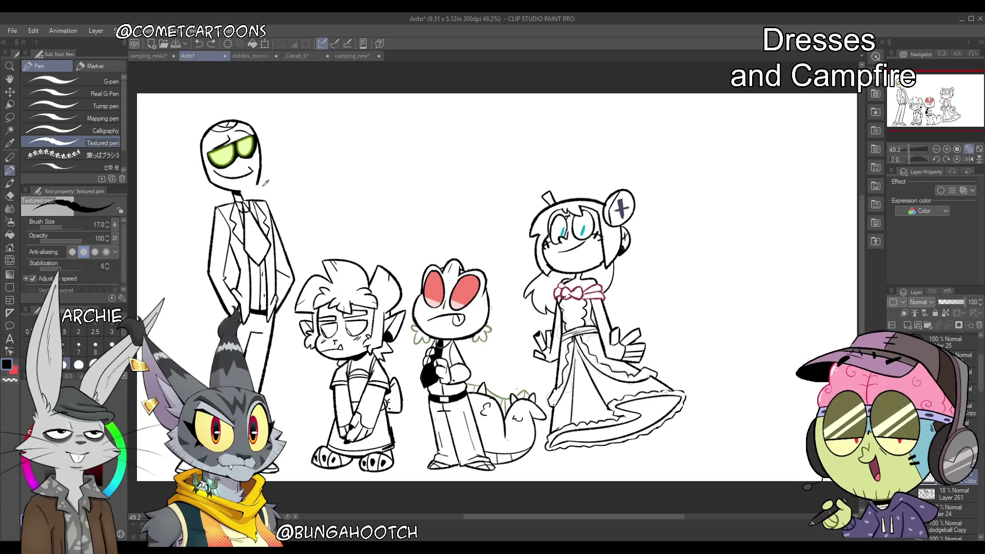
Ink the tall suited character's chin and neck line, then raise pen stabilization to 30
mouse_move(259, 185)
left_mouse_down()
mouse_move(239, 193)
mouse_move(249, 188)
left_mouse_up()
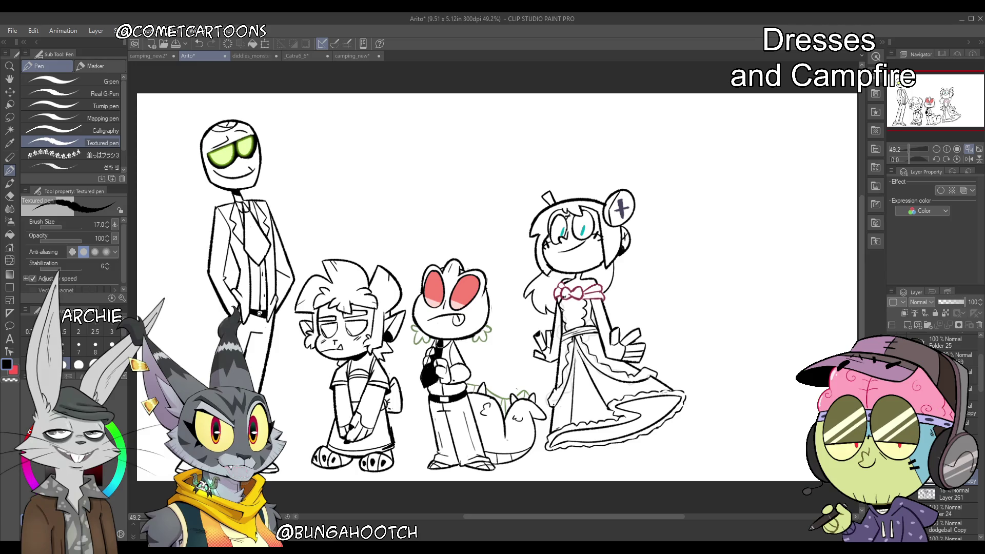
key("alt")
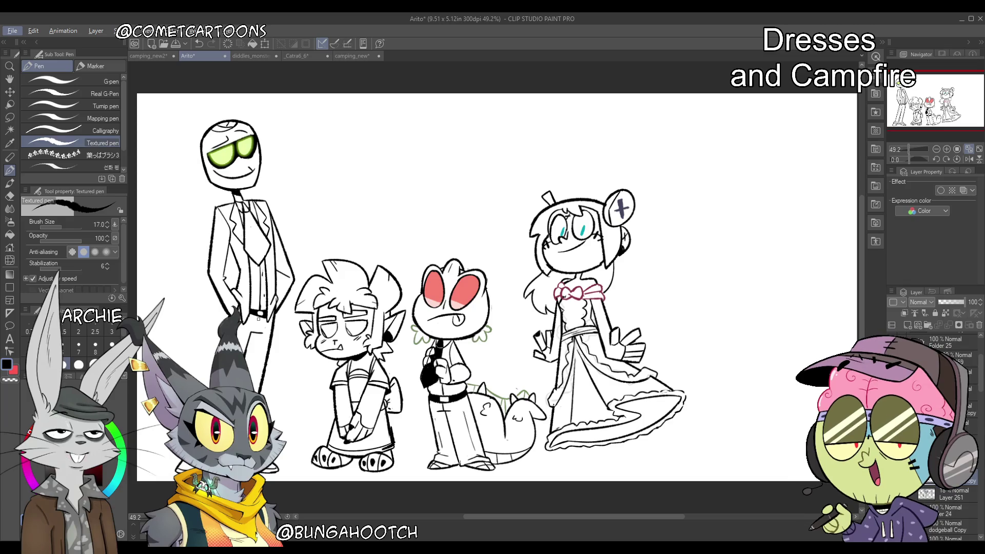
key("alt")
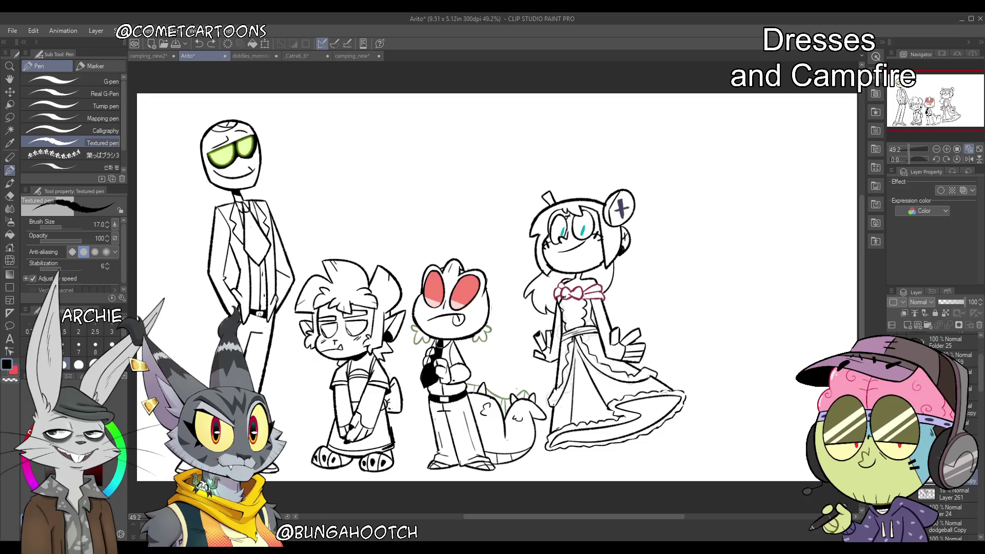
left_click(109, 266)
type("30")
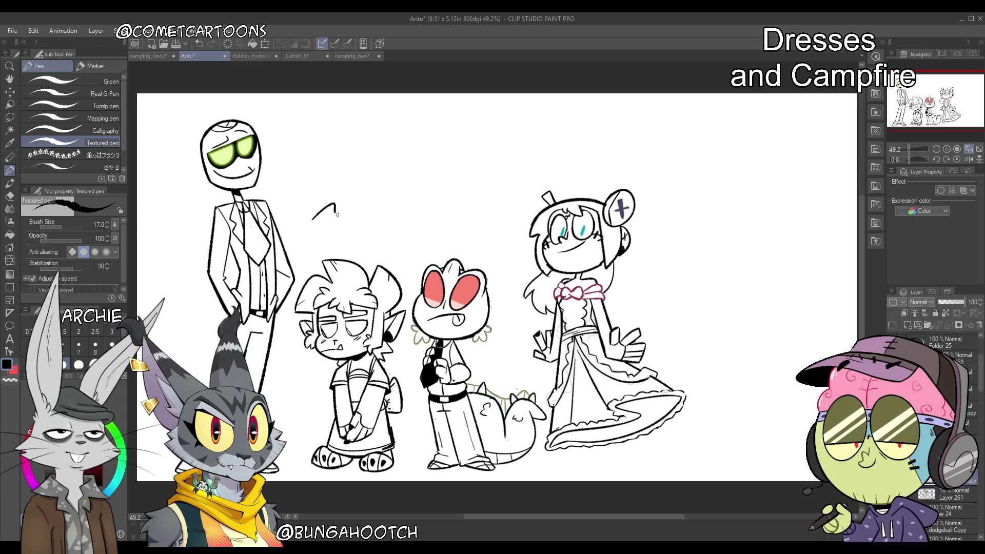
Test a squiggle with stabilization 30, undo it, and set stabilization to 6
mouse_move(429, 178)
left_mouse_down()
mouse_move(595, 128)
mouse_move(806, 164)
mouse_move(725, 295)
mouse_move(772, 359)
mouse_move(735, 262)
left_mouse_up()
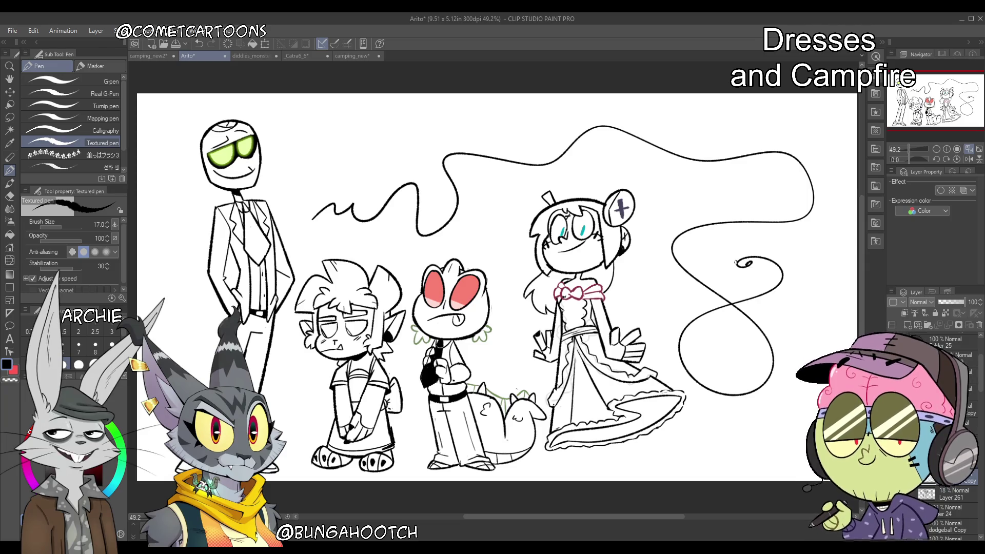
key("ctrl+z")
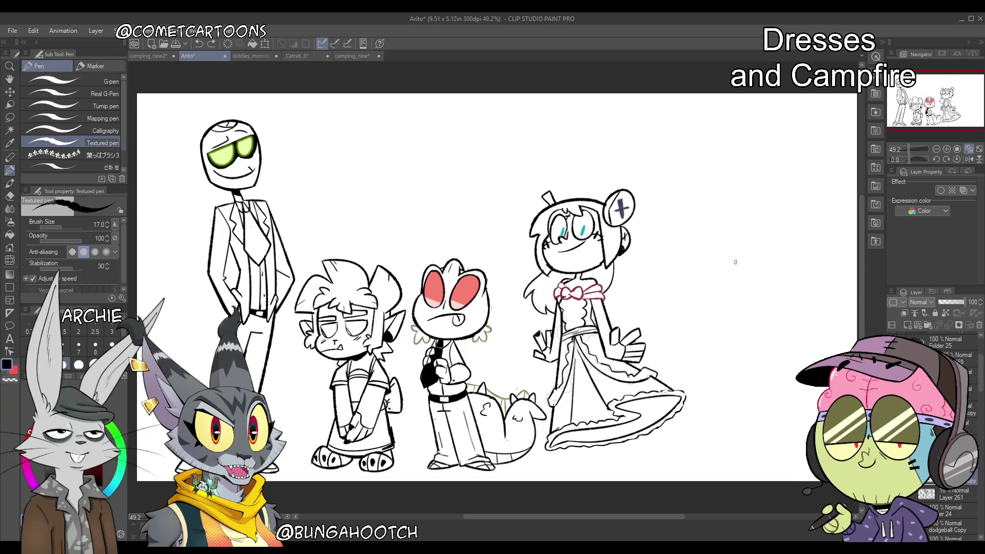
left_click(109, 263)
type("6")
key("Return")
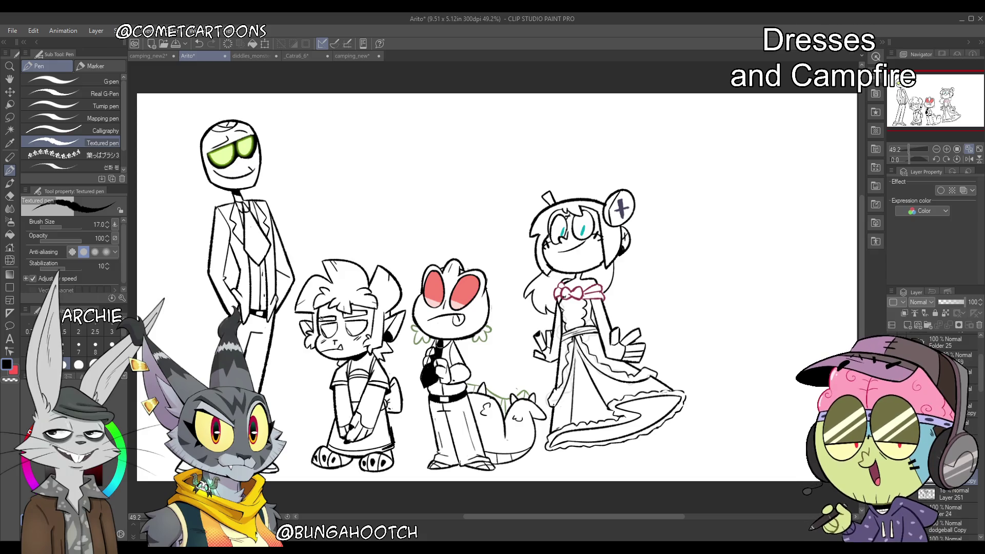
Select Folder 25, restore the green glasses, and ink a thin stroke at the spiky-haired boy's mouth
key("alt")
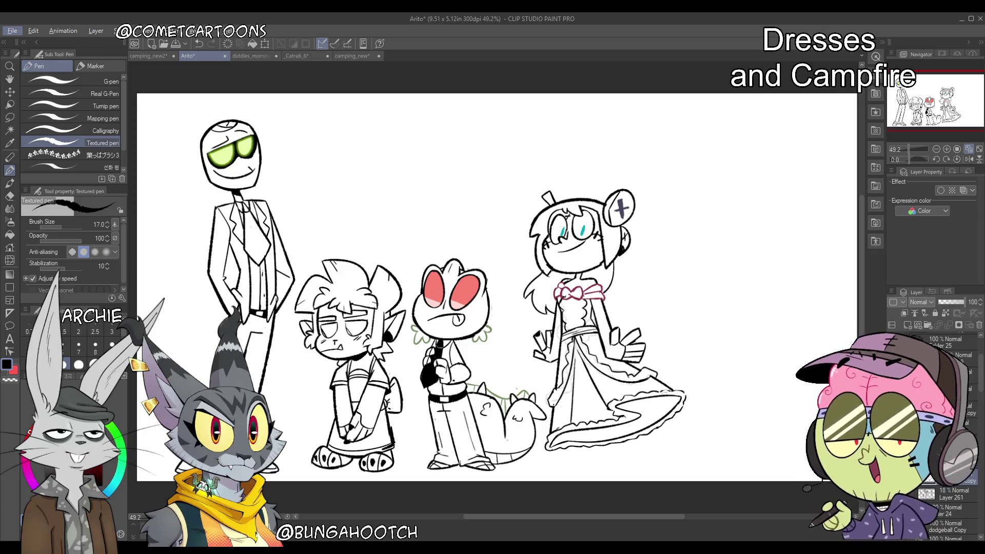
left_click(944, 343)
key("ctrl+z")
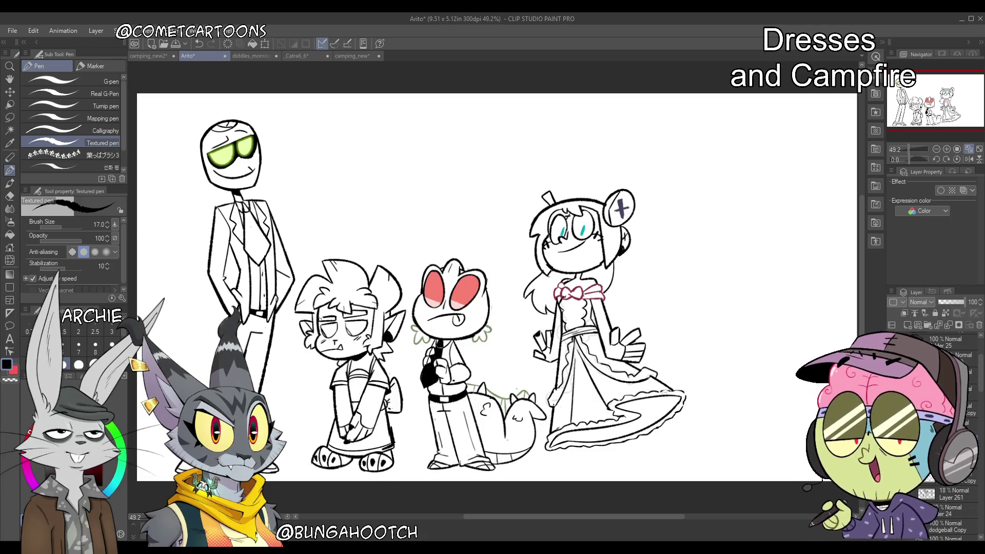
left_click_drag(319, 362, 334, 315)
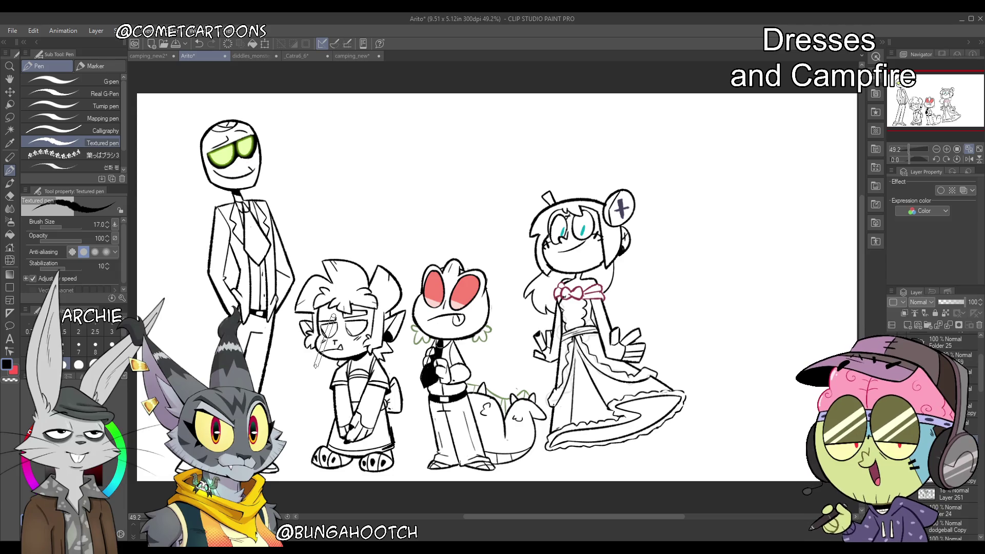